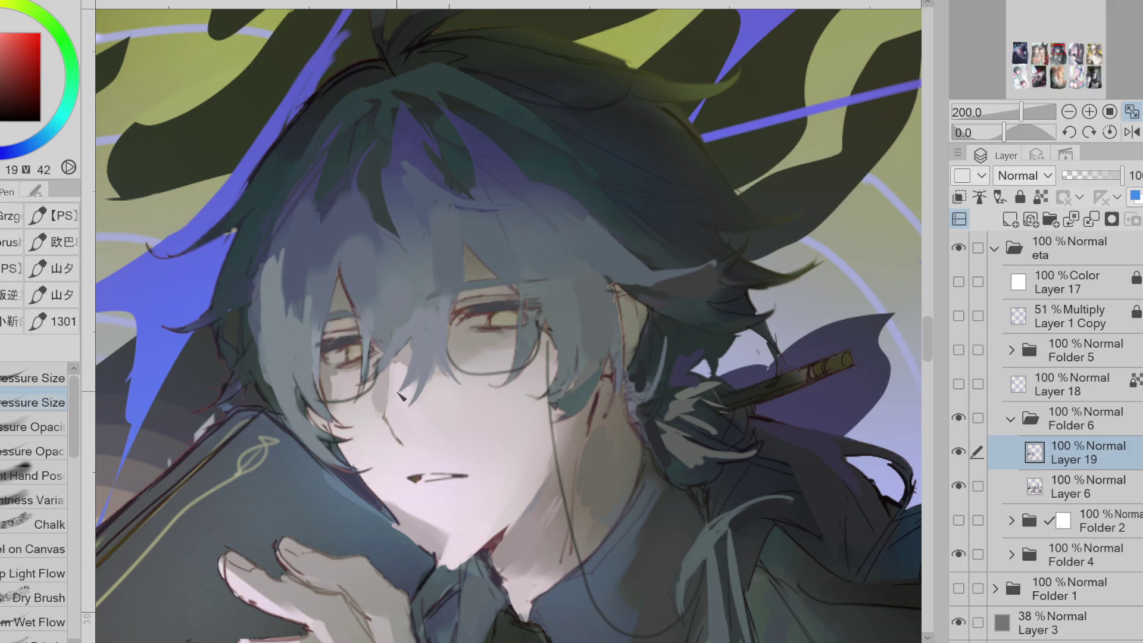
Sample a dark colour and draw a thin pen line from the glasses down toward the cheek
key(e)
key(p)
alt+click(428, 408)
drag(391, 388, 409, 455)
scroll(512, 255, down, 1)
scroll(1012, 536, down, 1)
Hide Folder 4 so the green-and-blue background disappears behind the boy
click(959, 547)
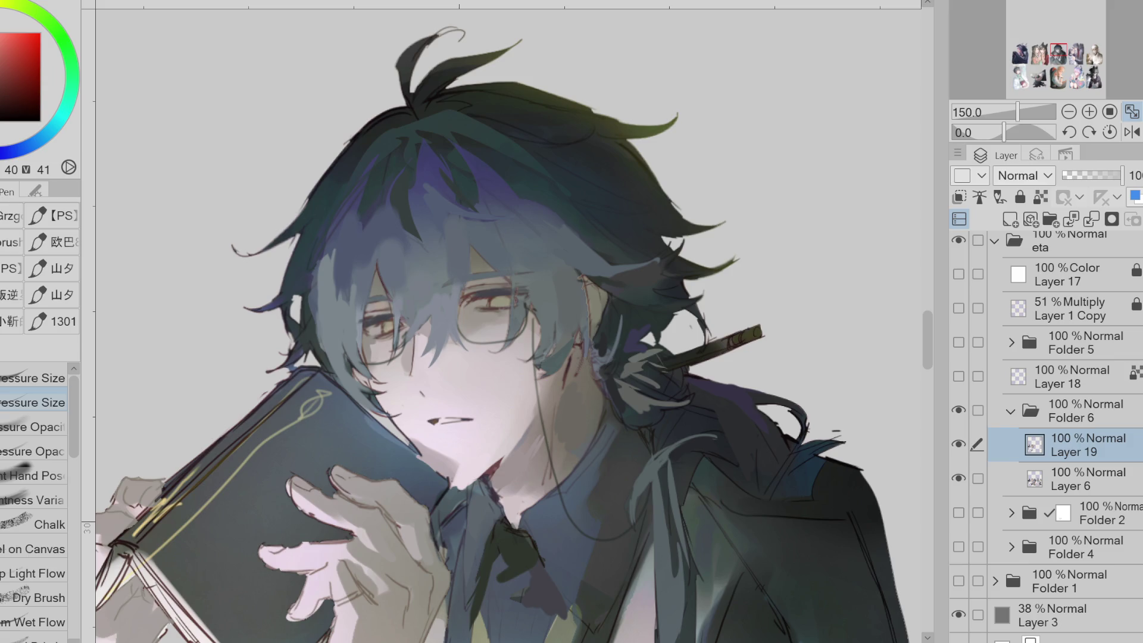
click(1132, 132)
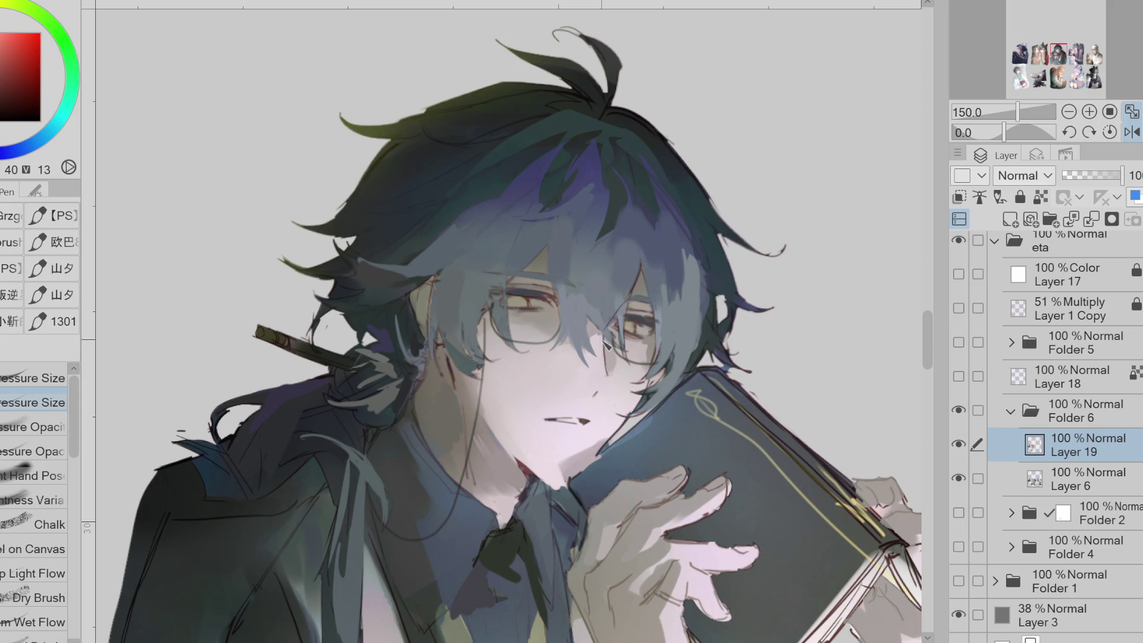
key(e)
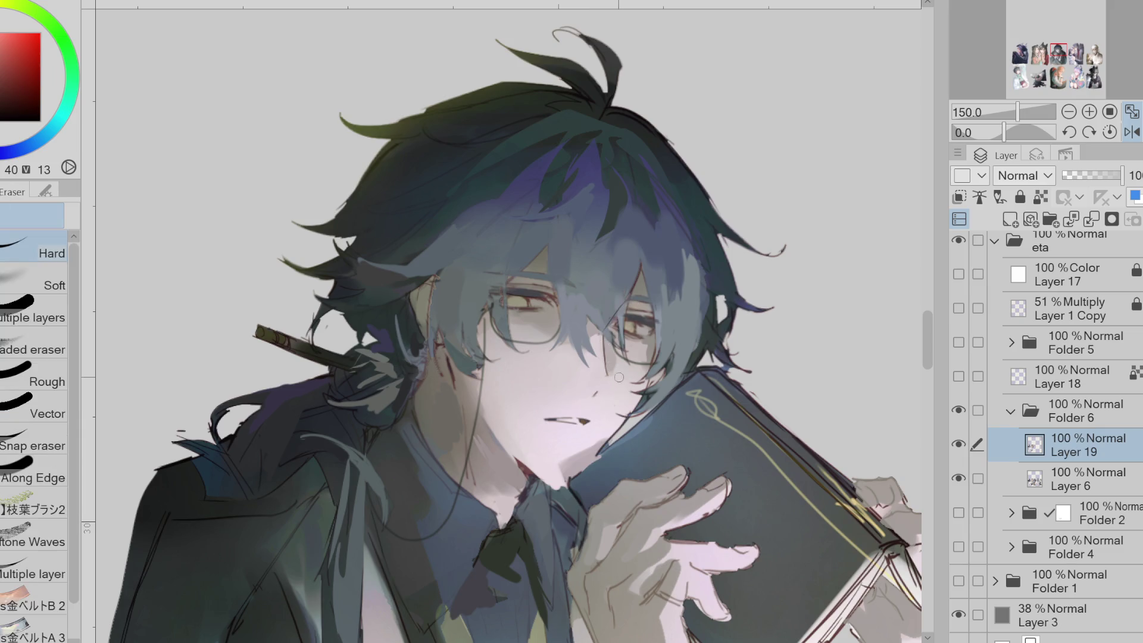
key(p)
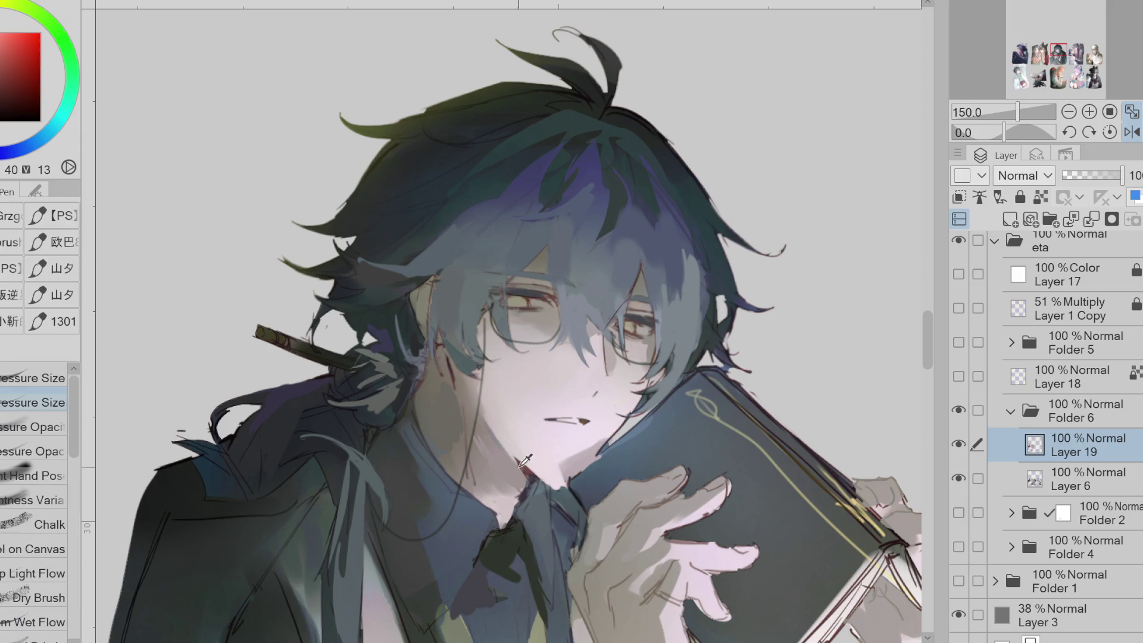
alt+click(529, 461)
click(1131, 132)
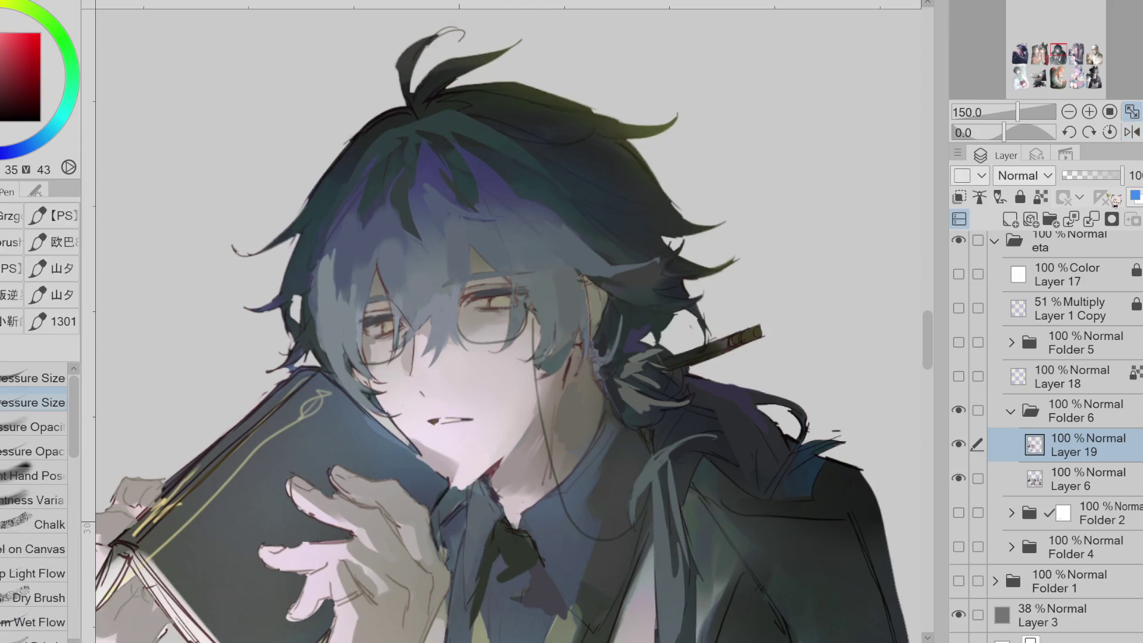
click(1, 91)
drag(479, 441, 322, 605)
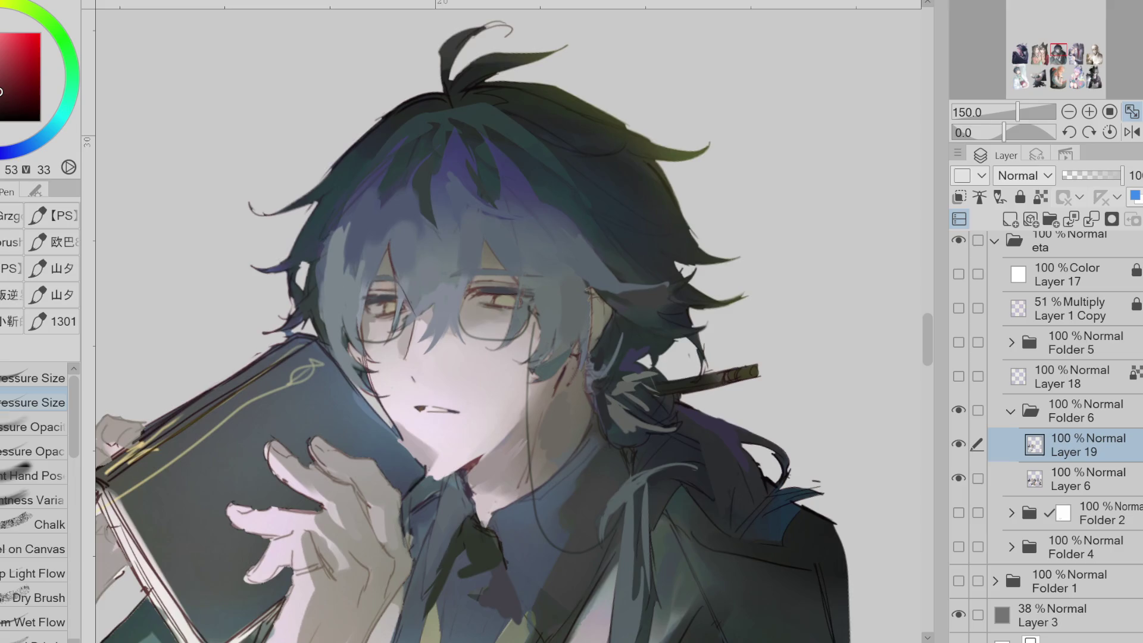
alt+click(524, 206)
alt+click(512, 171)
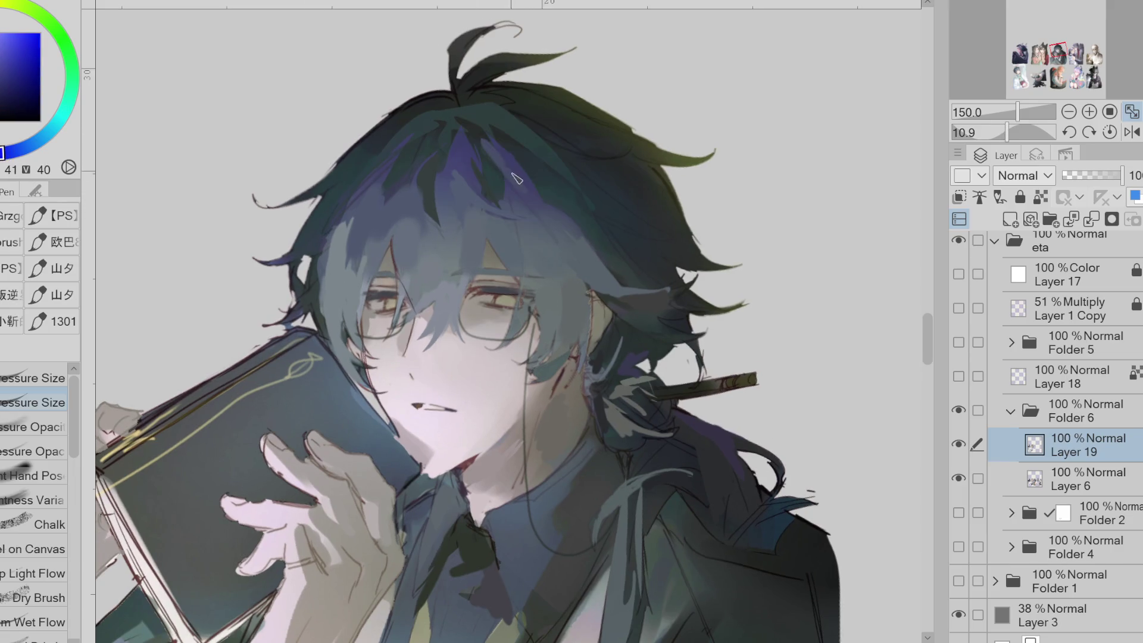
alt+click(522, 192)
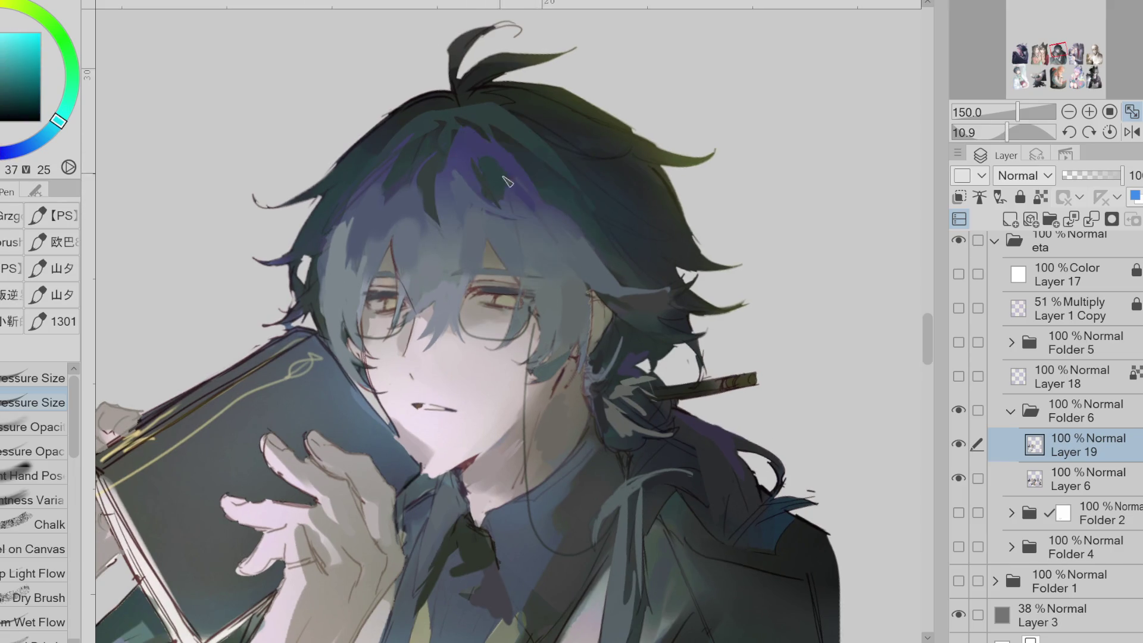
alt+click(463, 155)
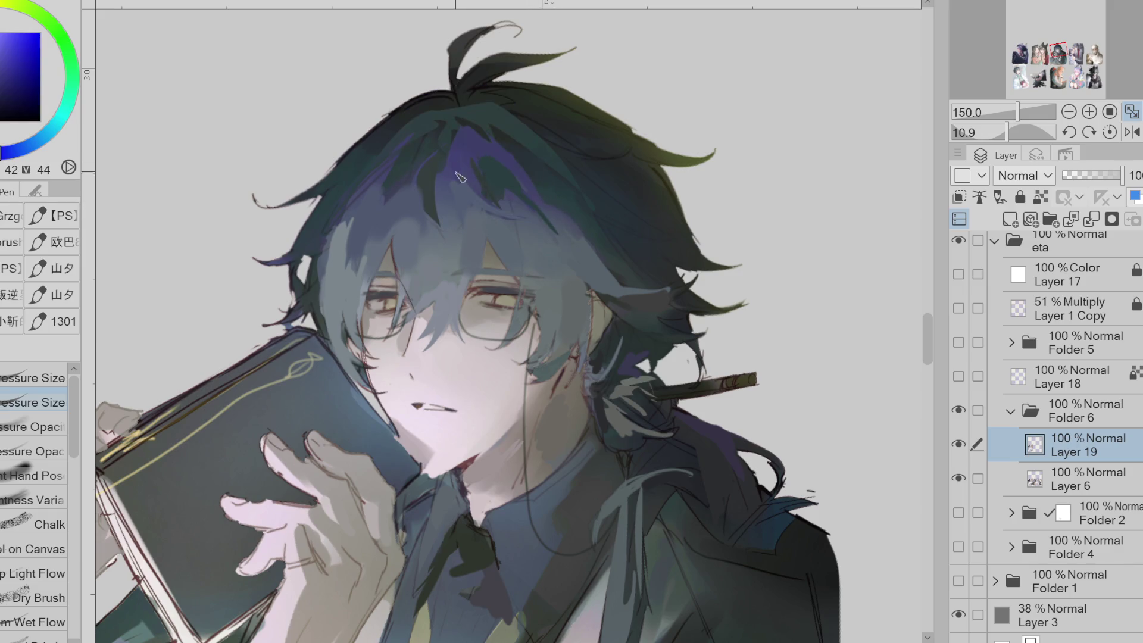
alt+click(445, 166)
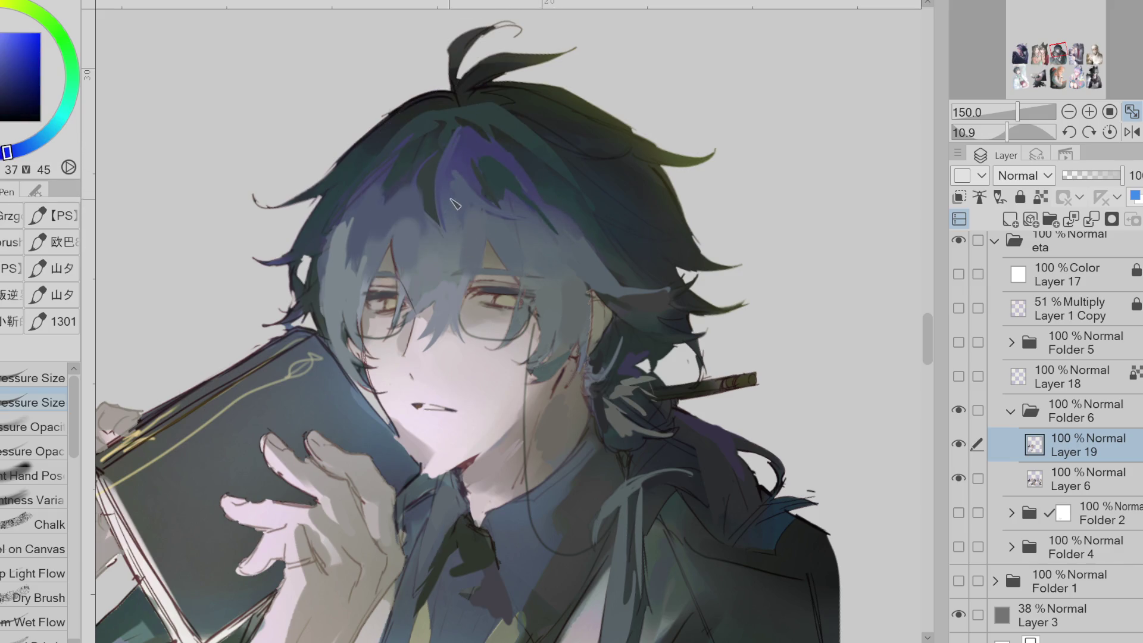
alt+click(414, 249)
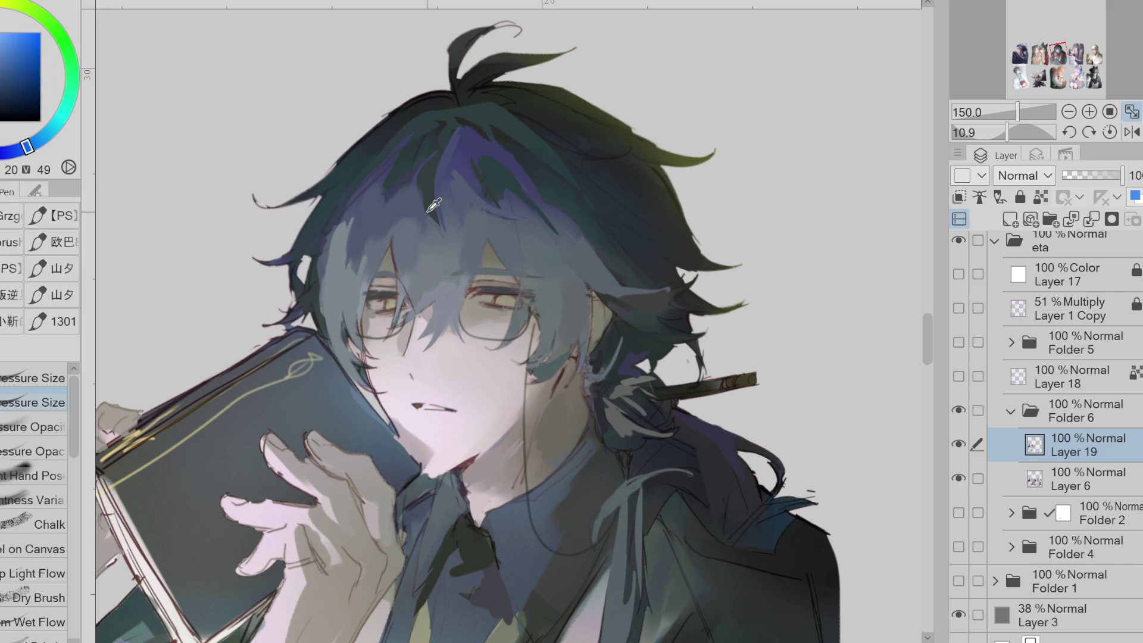
alt+click(436, 260)
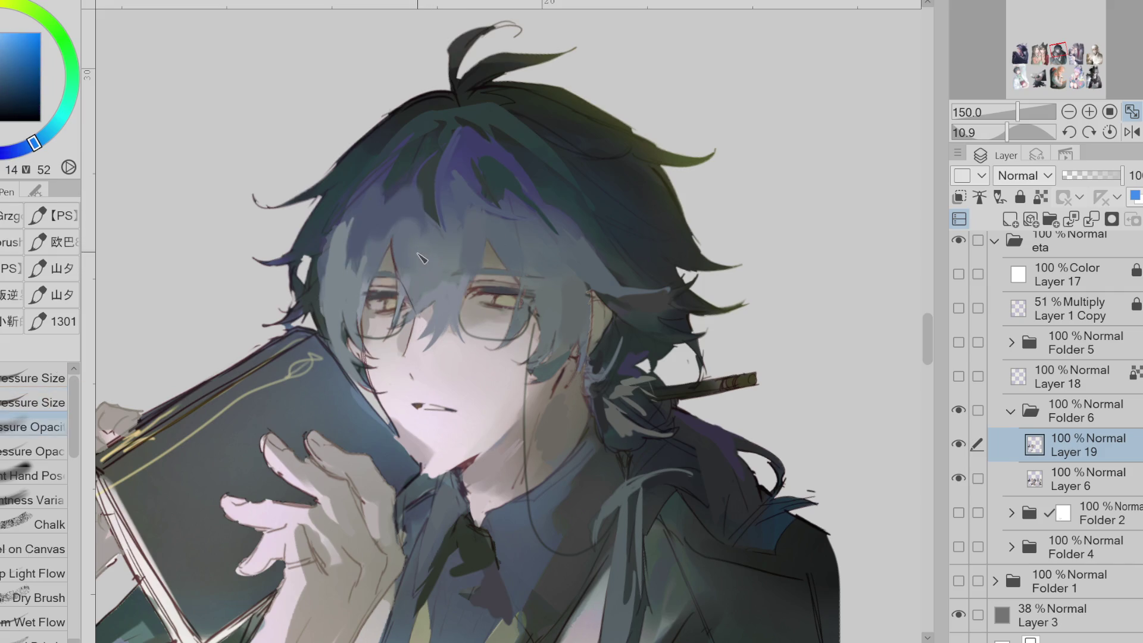
alt+click(511, 235)
alt+click(537, 426)
alt+click(494, 459)
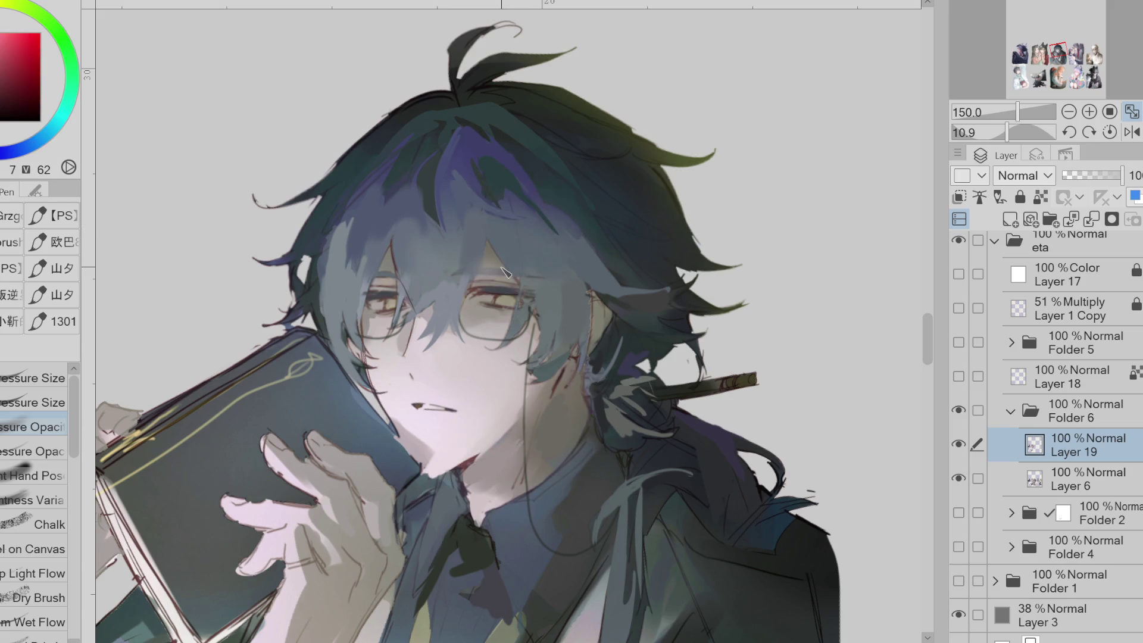
Show Folder 4 again and toggle Folder 2 to compare the hair shading
click(958, 513)
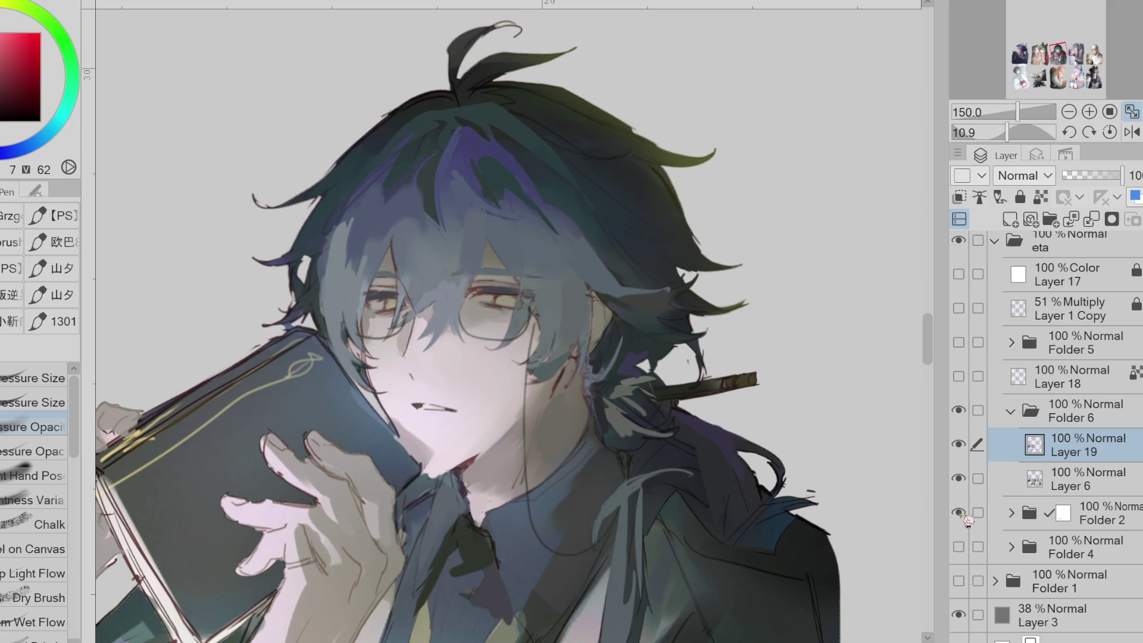
click(959, 513)
click(958, 512)
click(959, 512)
click(958, 546)
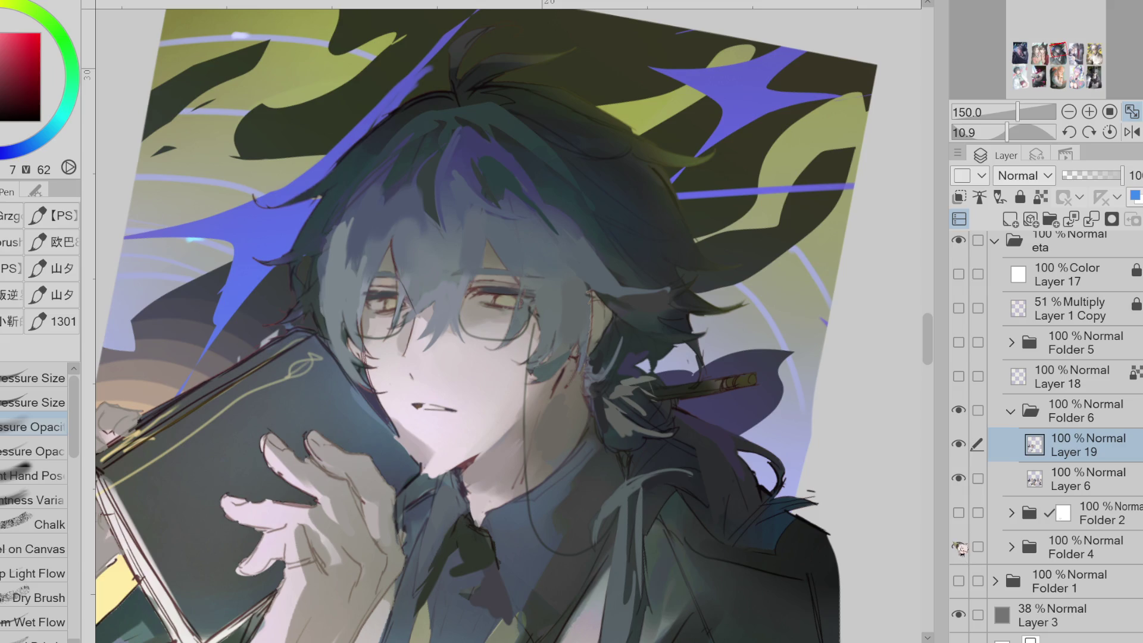
Auto-select the hair region by colour, try the airbrush, then undo and deselect
key(w)
click(495, 264)
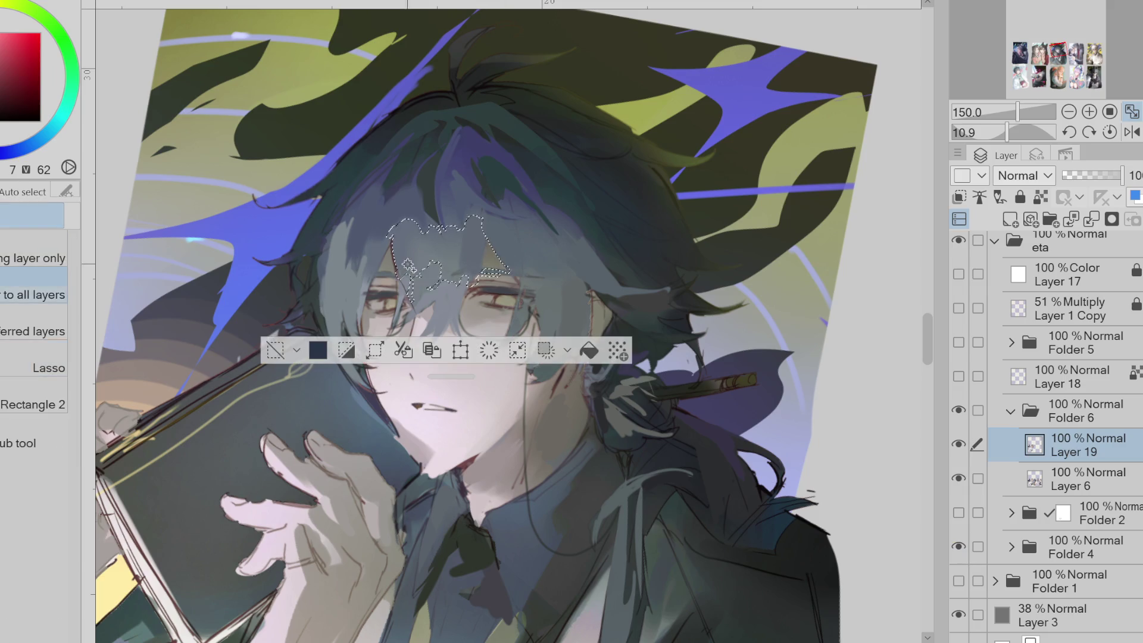
key(ctrl+z)
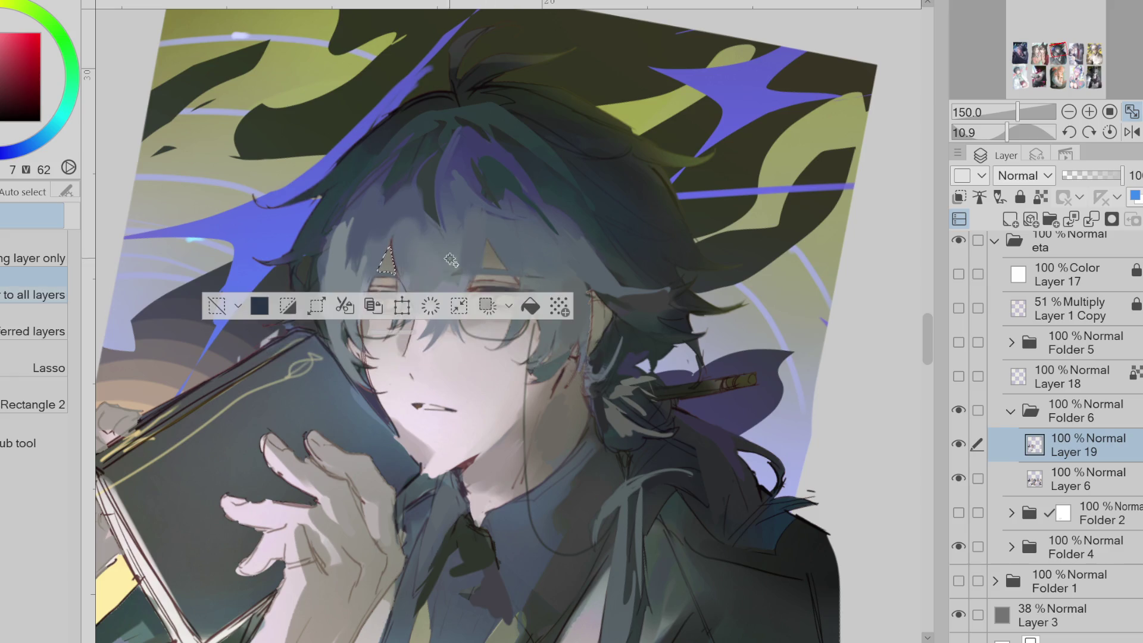
key(b)
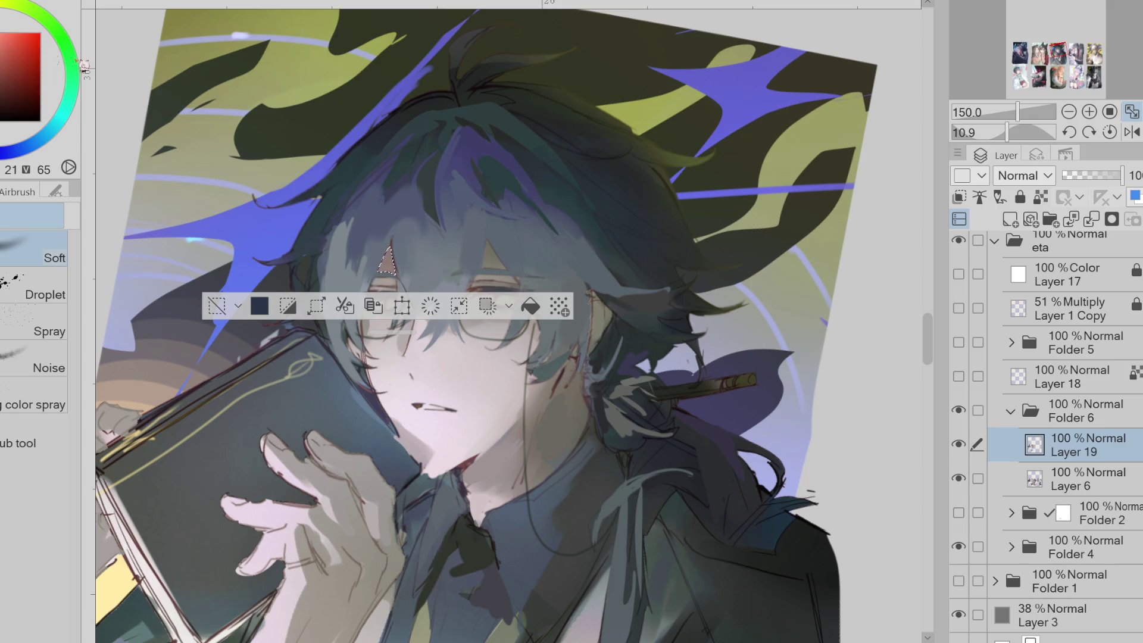
key(ctrl+d)
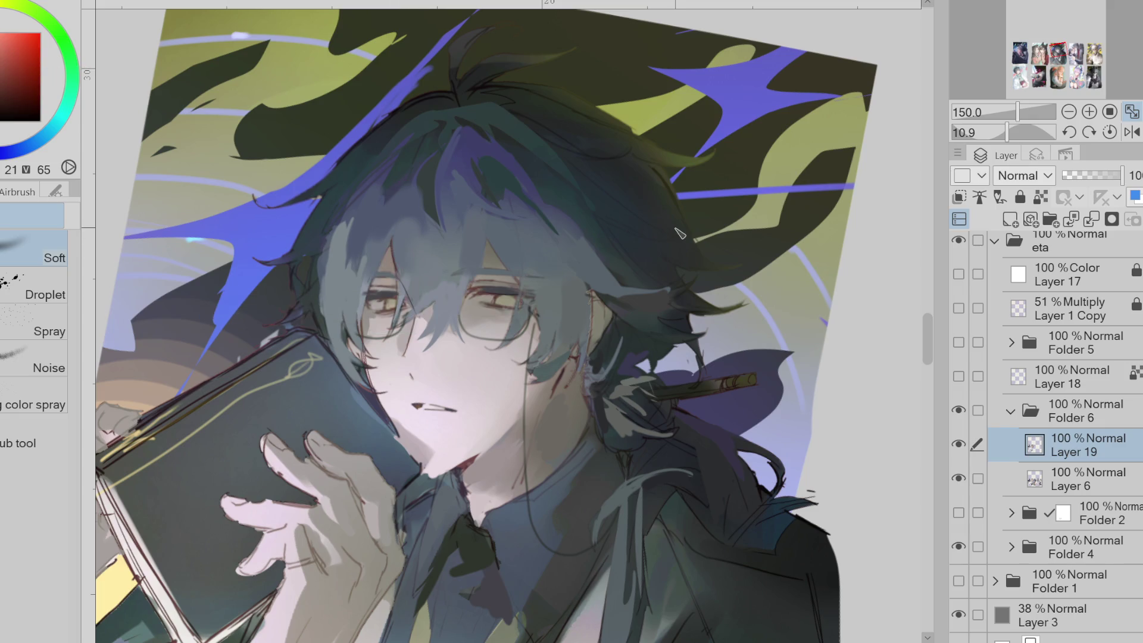
Lasso a small hair triangle above the eye, airbrush it, and undo strokes over the eyes
key(w)
click(517, 243)
key(ctrl+d)
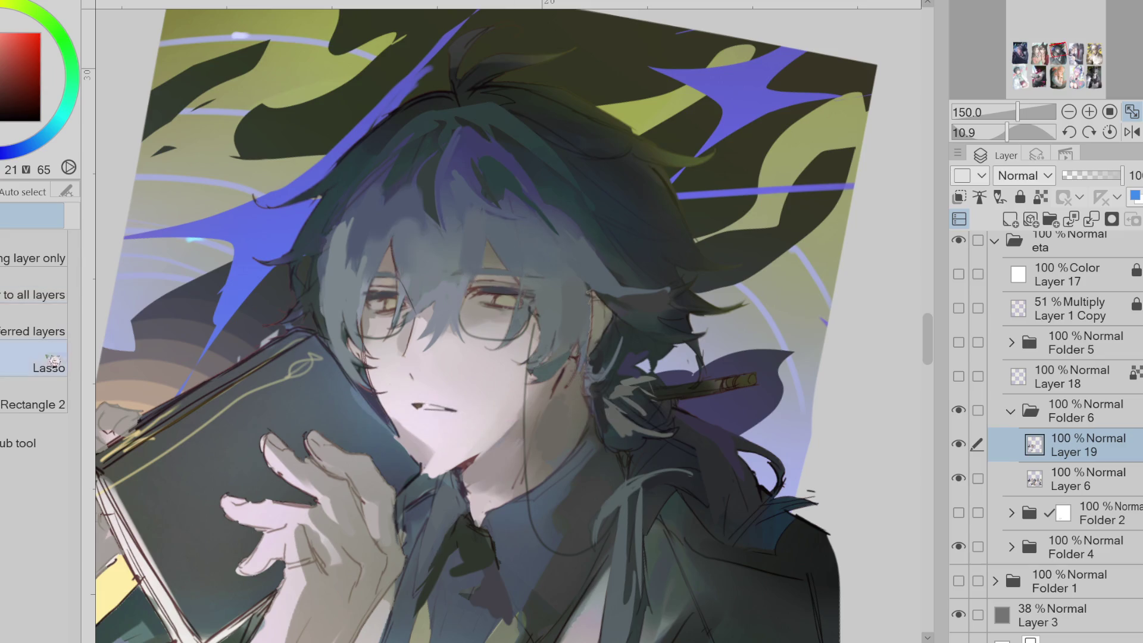
key(m)
drag(487, 244, 500, 268)
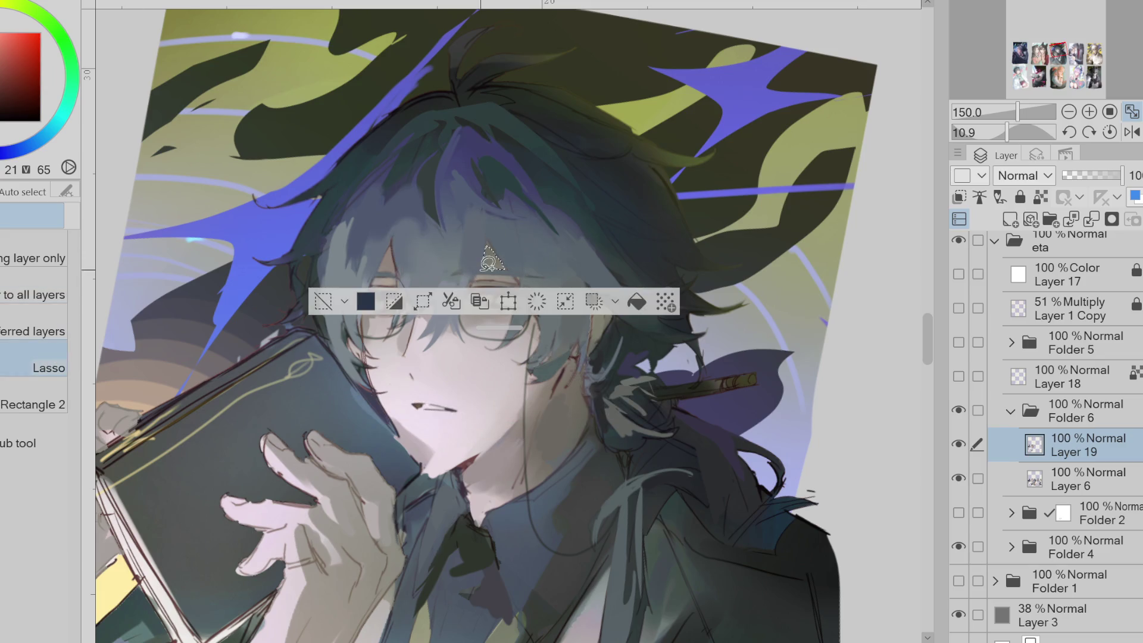
key(b)
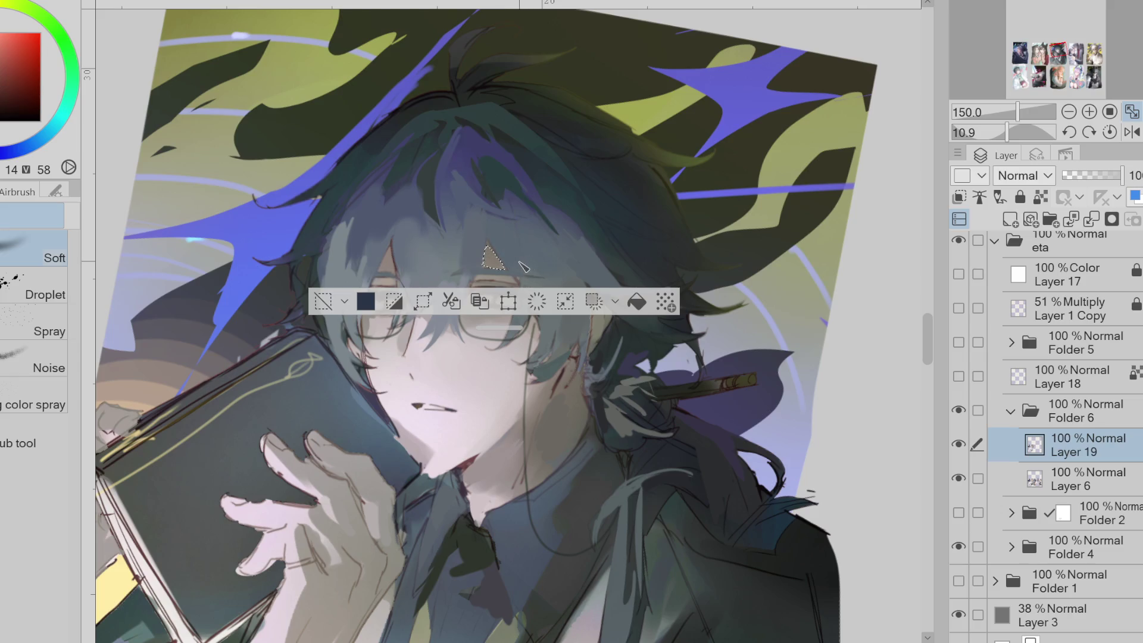
key(ctrl+z)
Switch to a pressure-sized pen and sample orange, hair and skin colours from the painting
key(p)
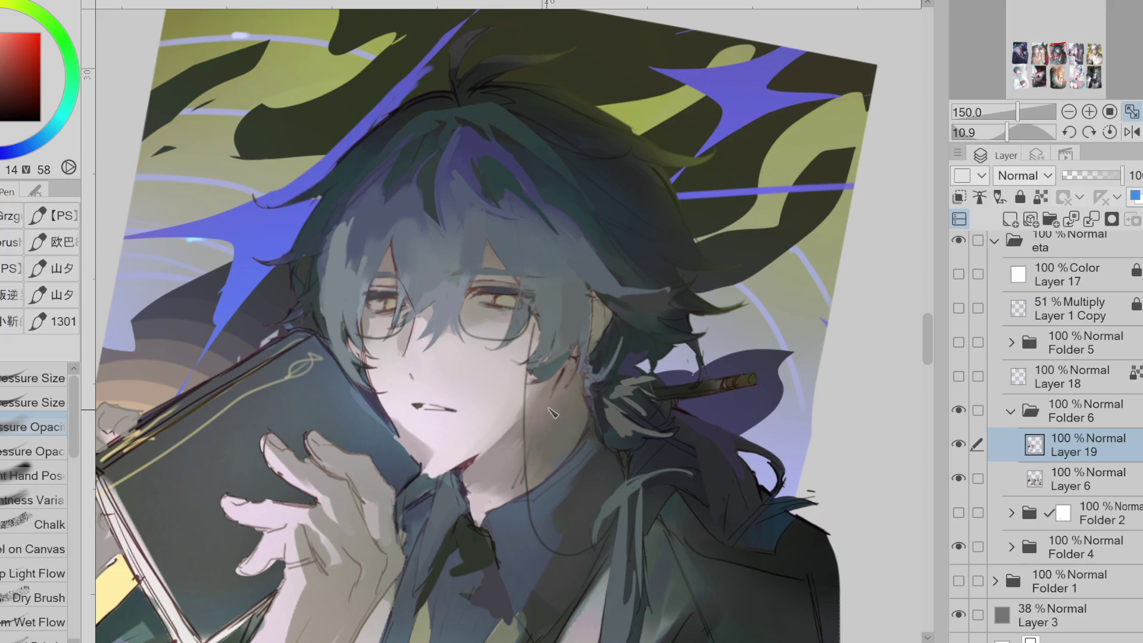
alt+click(553, 414)
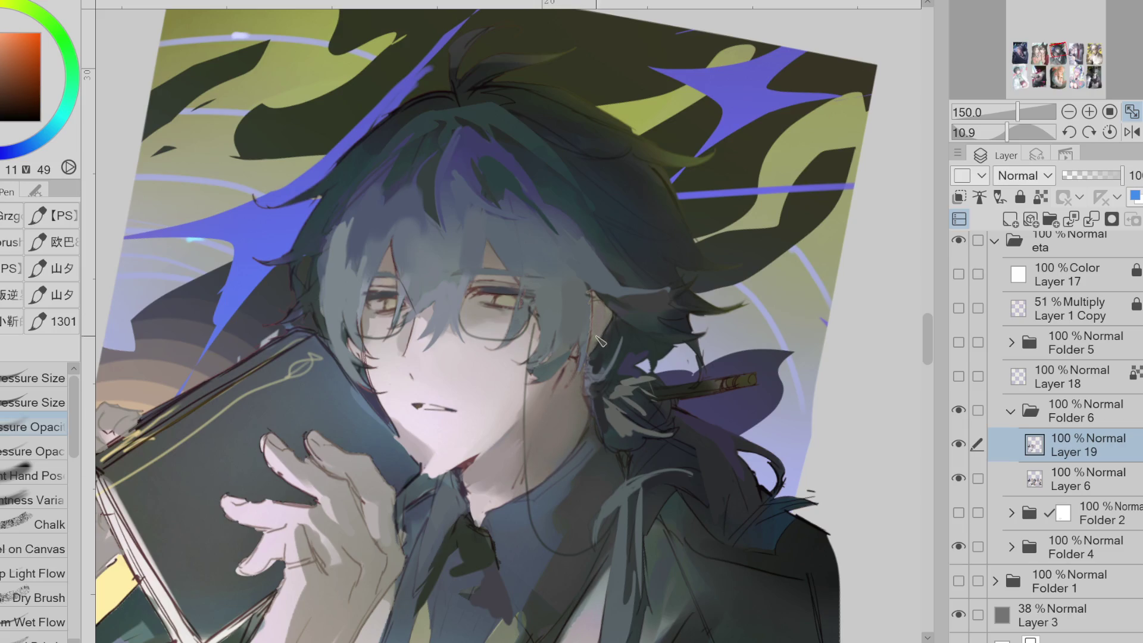
alt+click(394, 285)
alt+click(488, 284)
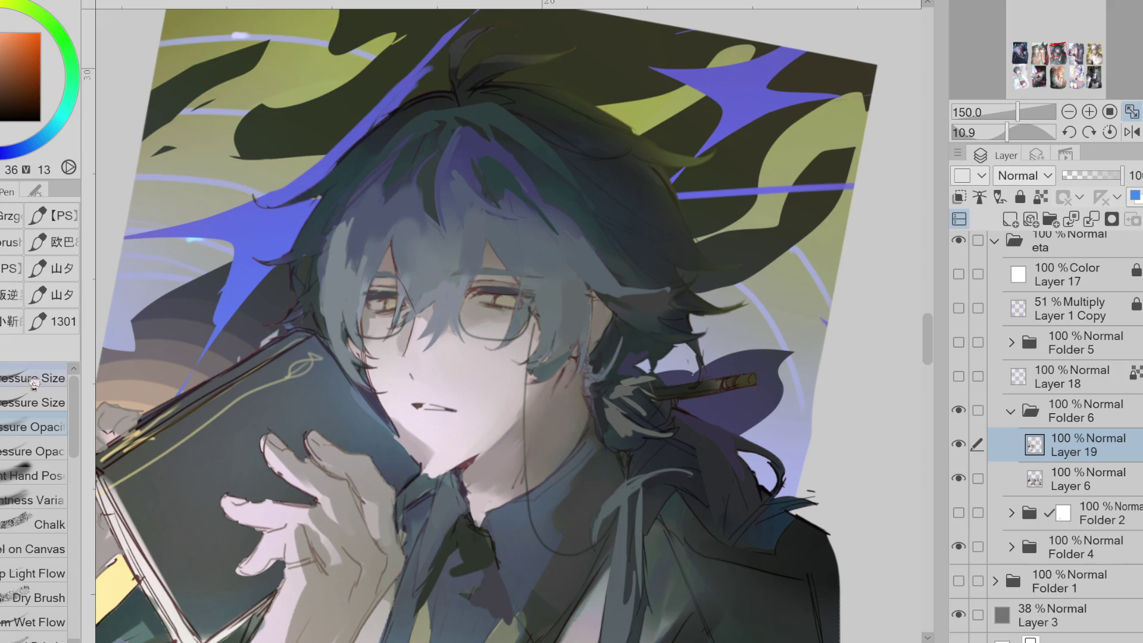
click(36, 403)
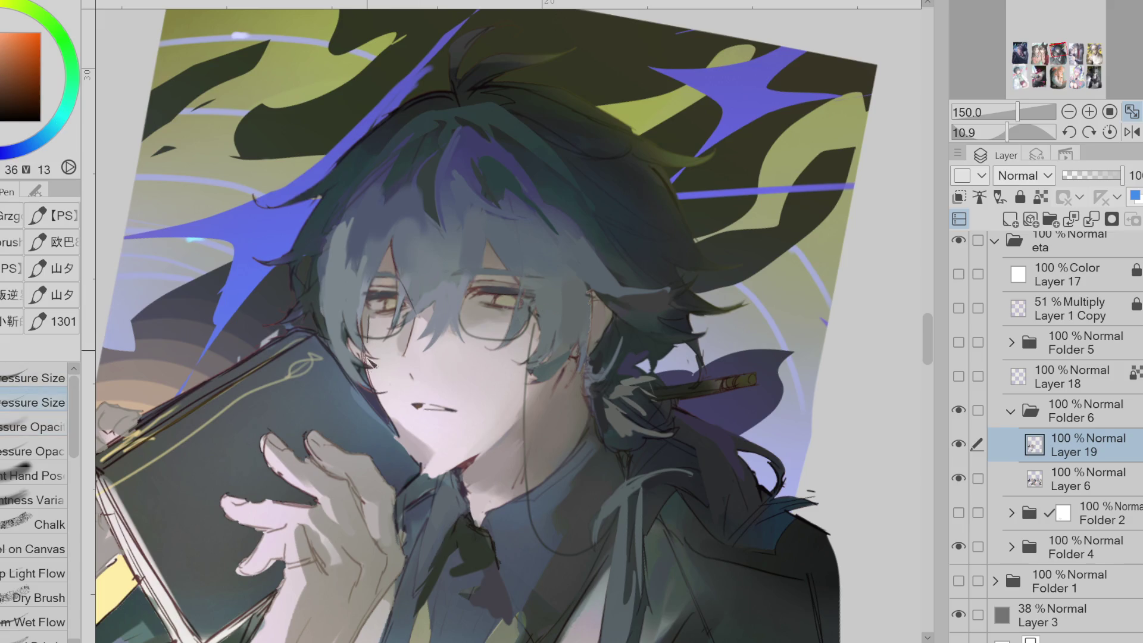
click(21, 92)
alt+click(376, 378)
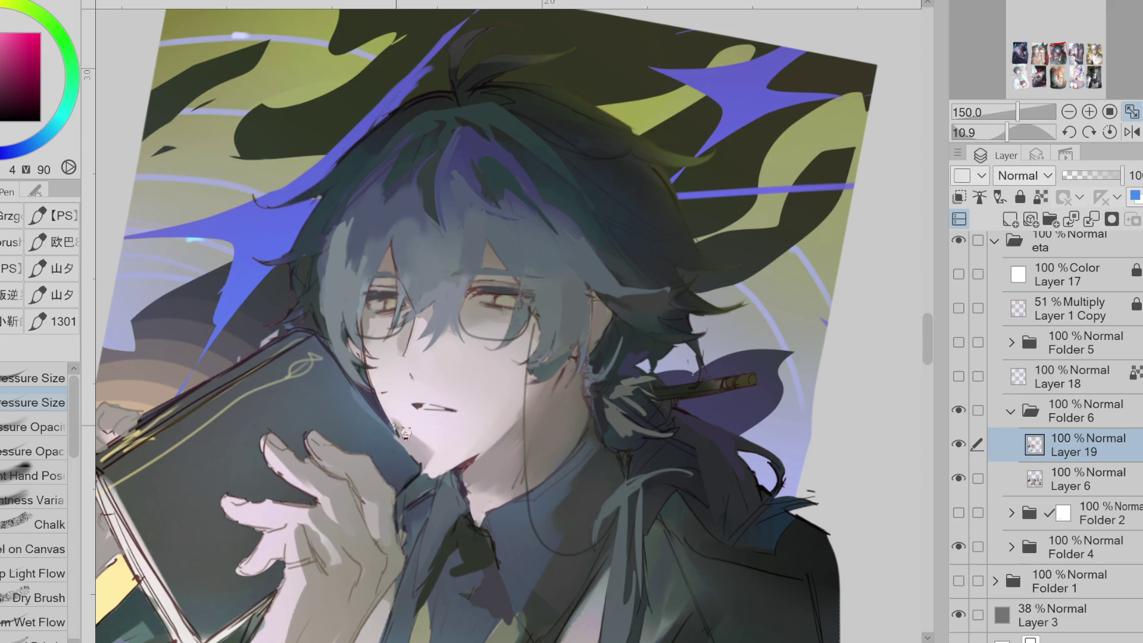
alt+click(388, 391)
Lighten the dark cheek line with skin tone, then add darker cheek strokes, checking a mirrored view
key(h)
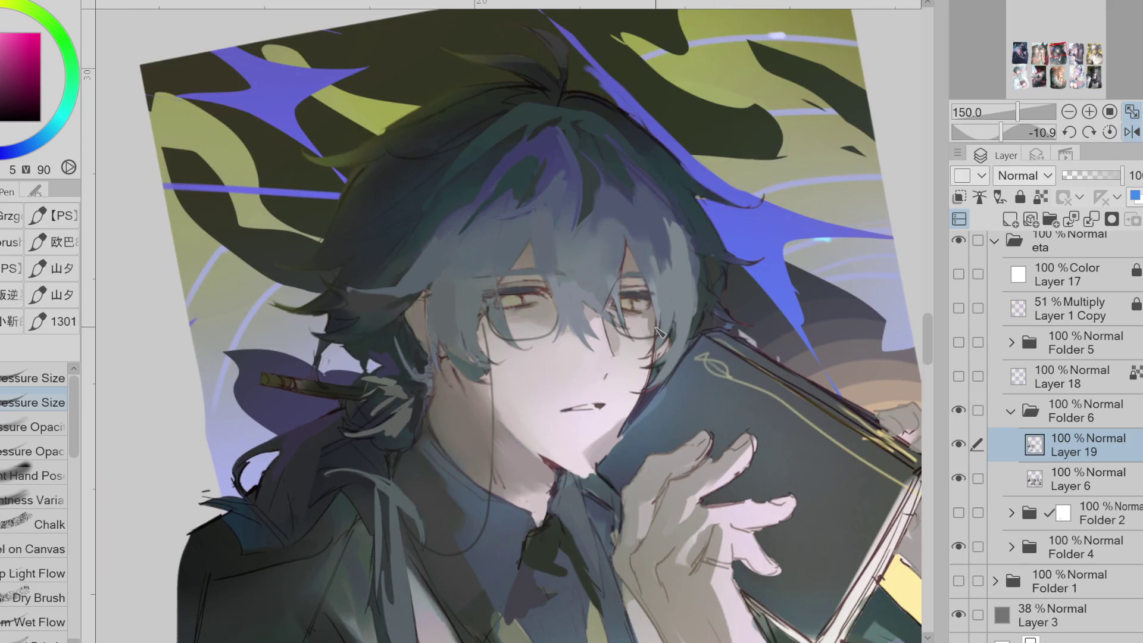
alt+click(655, 334)
alt+click(669, 345)
alt+click(666, 348)
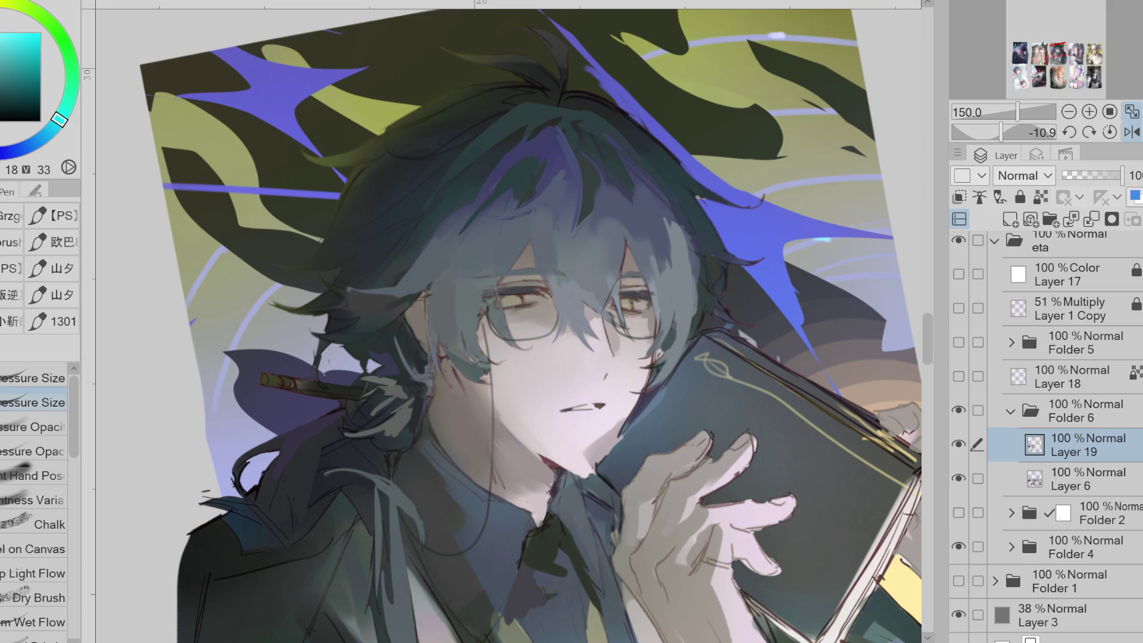
key(h)
alt+click(466, 391)
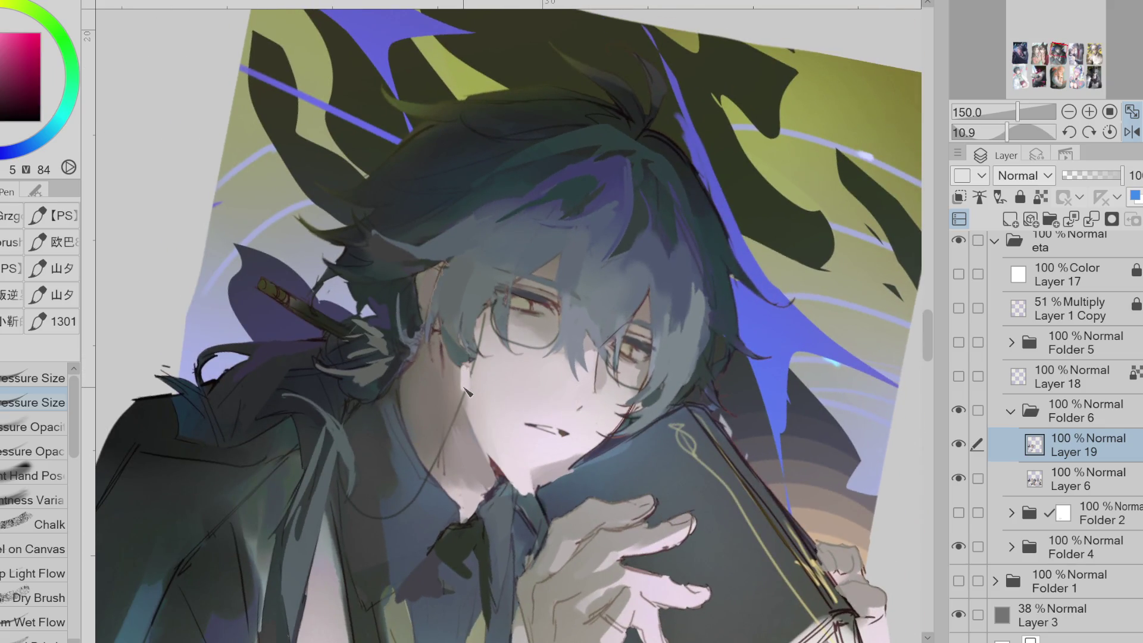
drag(466, 392, 471, 416)
alt+click(519, 379)
drag(479, 366, 476, 419)
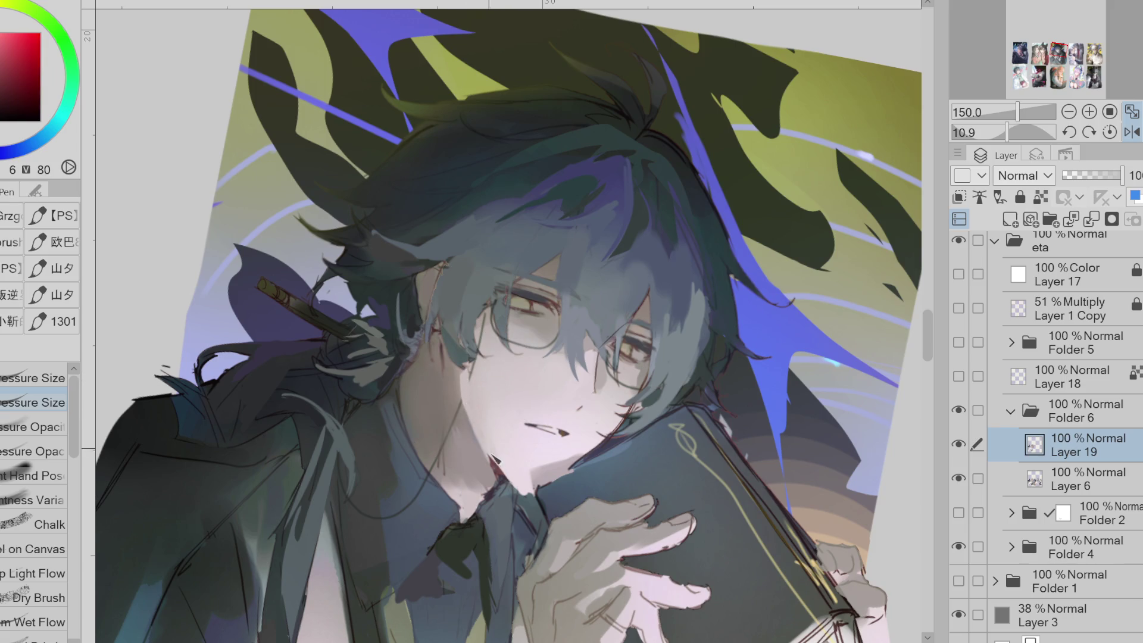
Pick eye and dark hair colours and paint deeper strands over the fringe and glasses
key(e)
alt+click(623, 328)
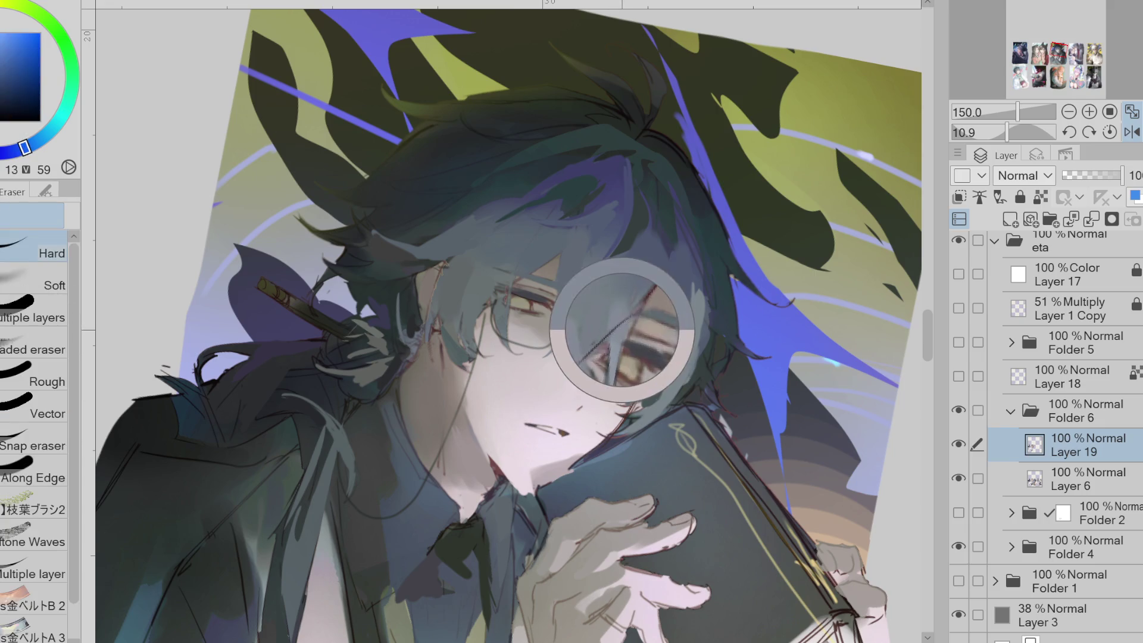
key(p)
alt+click(620, 328)
alt+click(620, 330)
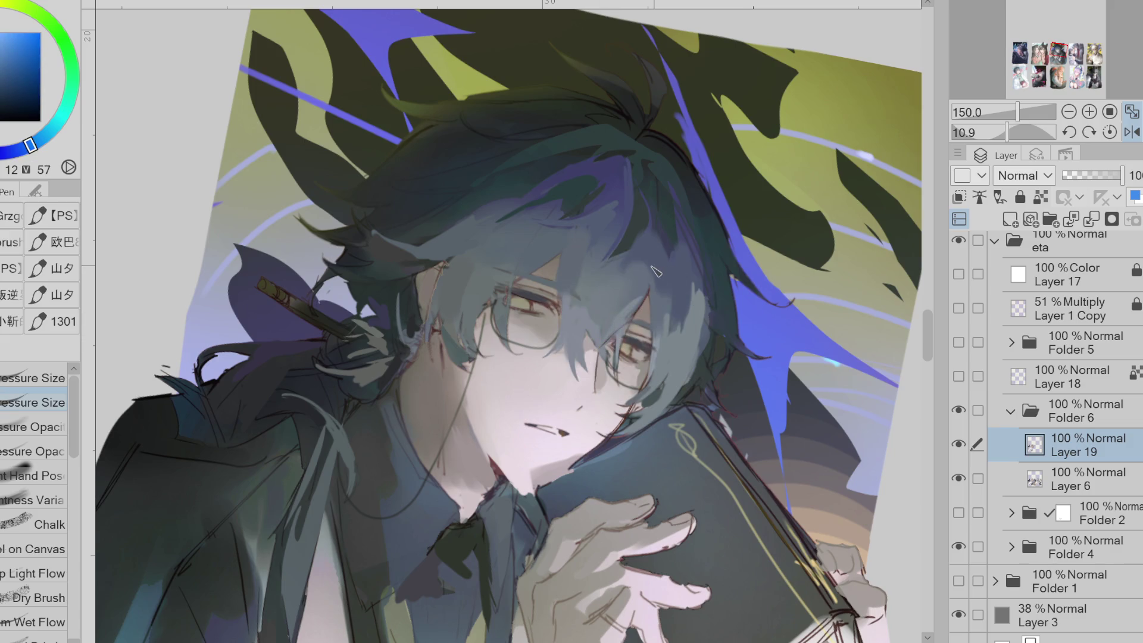
alt+click(450, 273)
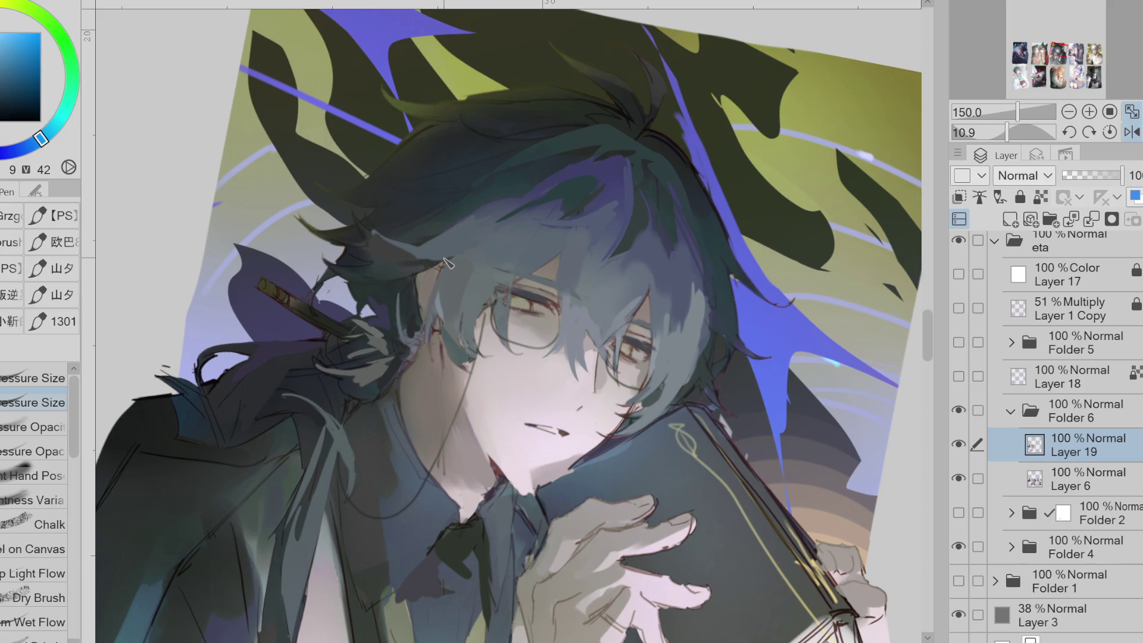
alt+click(471, 185)
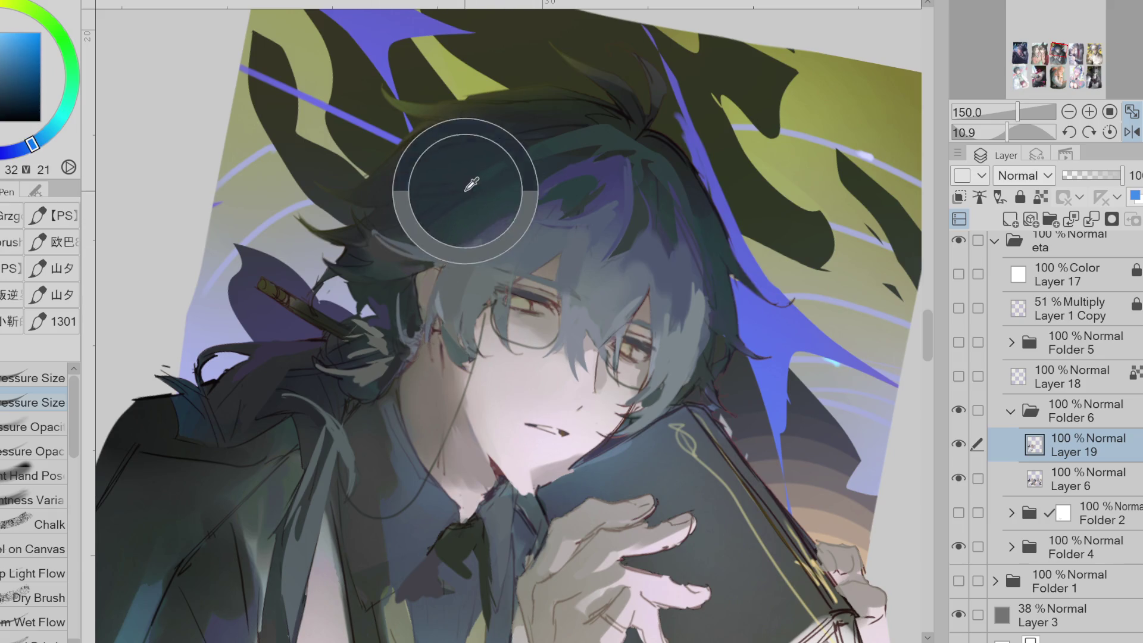
alt+click(563, 126)
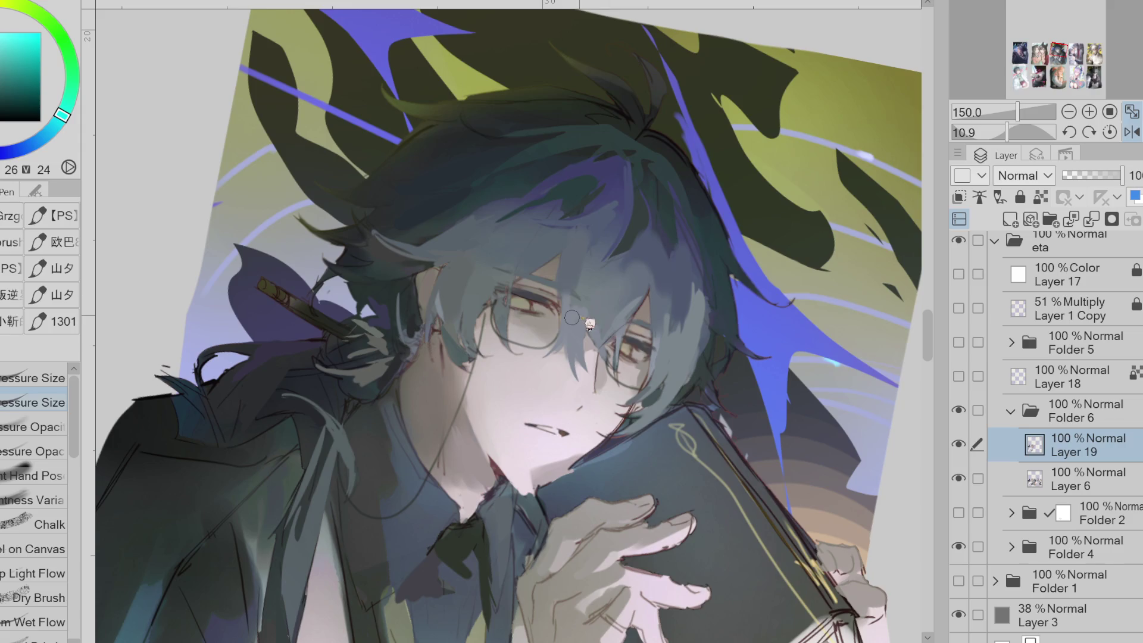
alt+click(506, 318)
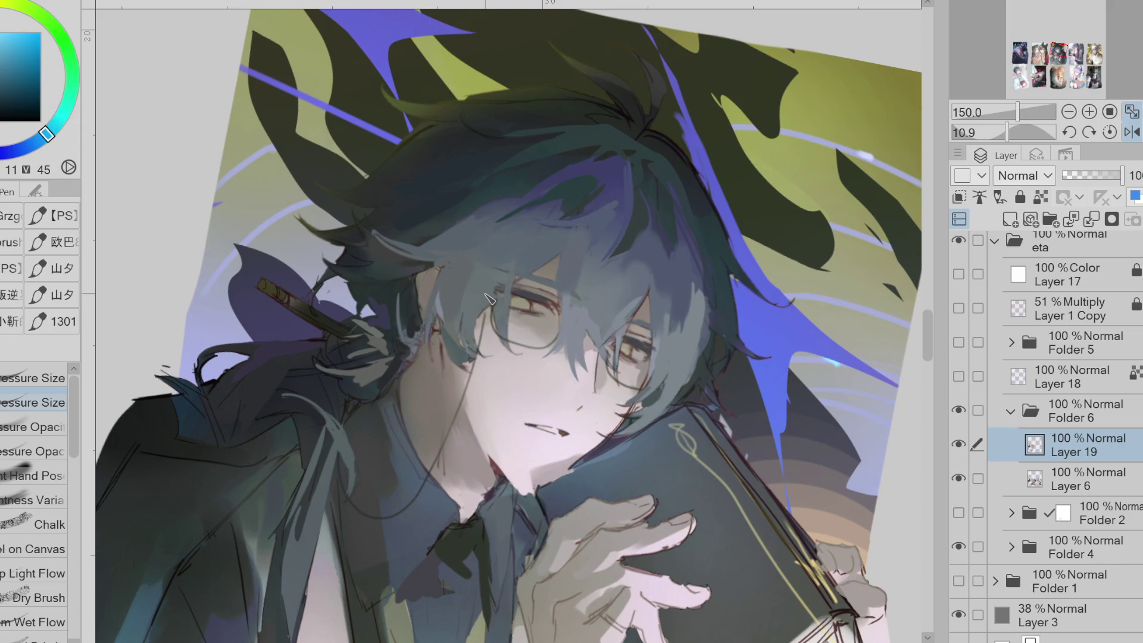
Auto-select the hair over the face and upper fringe, sampling skin and orange tones
key(w)
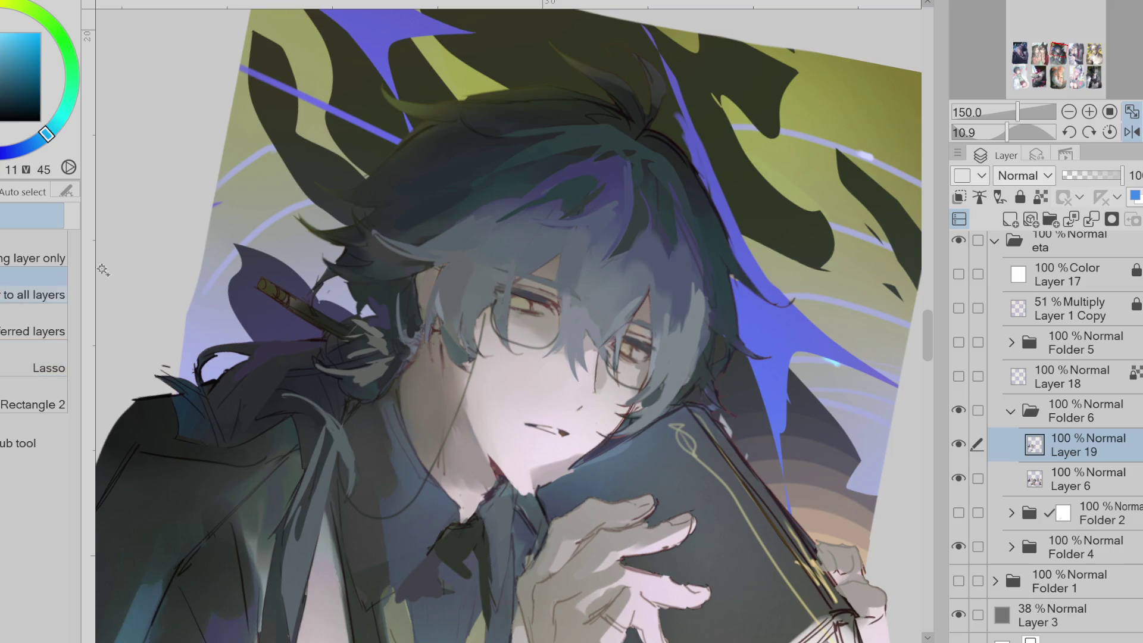
click(610, 289)
shift+click(685, 338)
shift+click(500, 235)
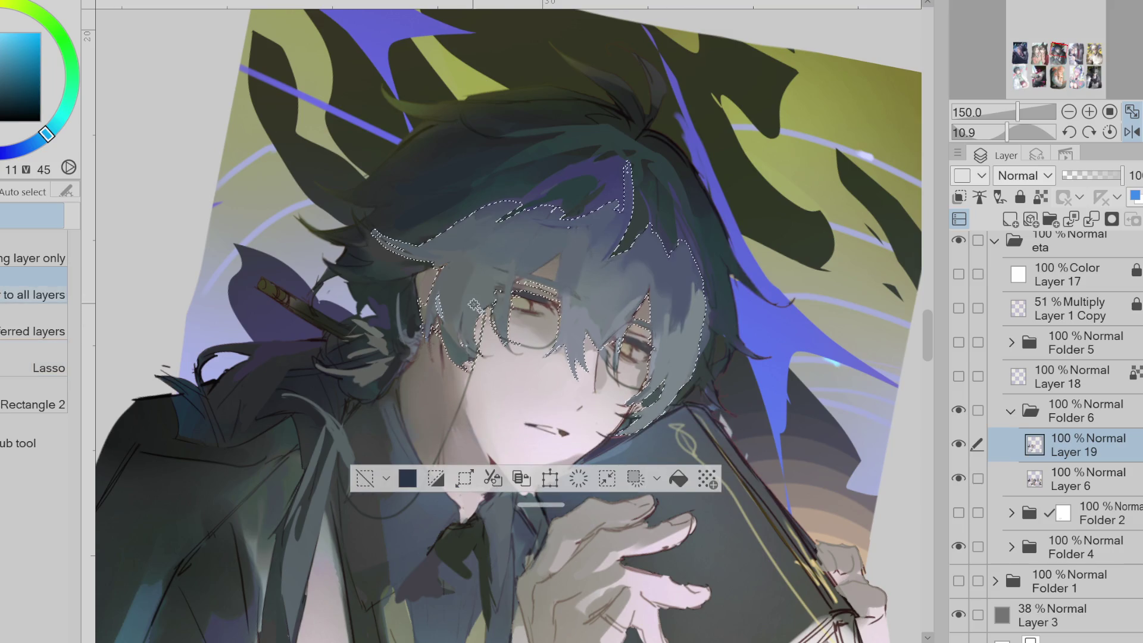
key(i)
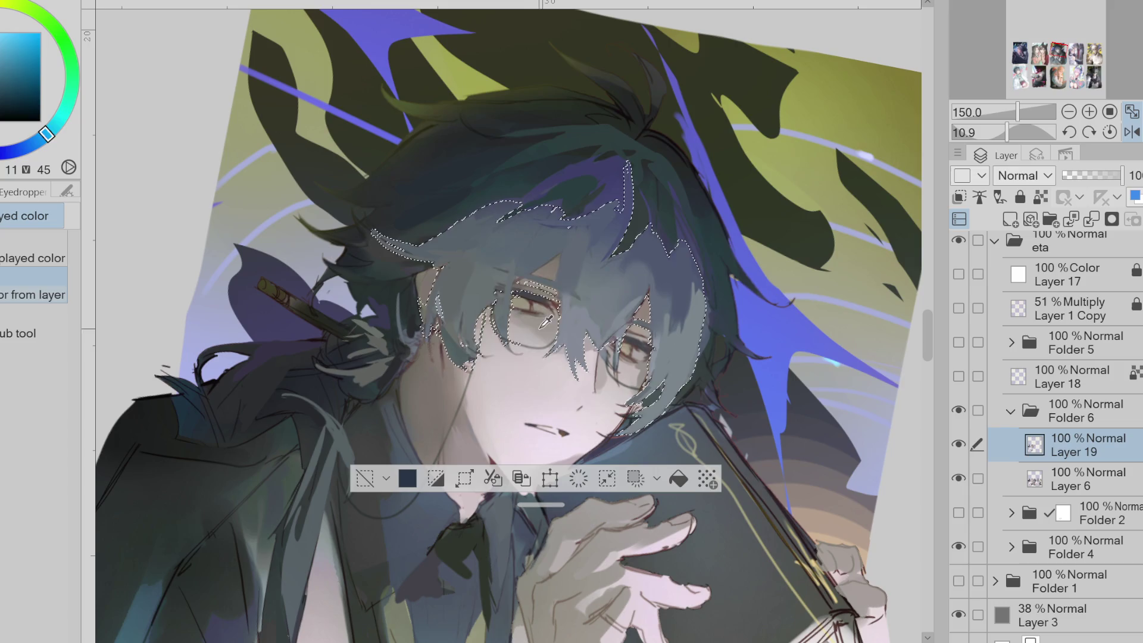
click(594, 344)
key(b)
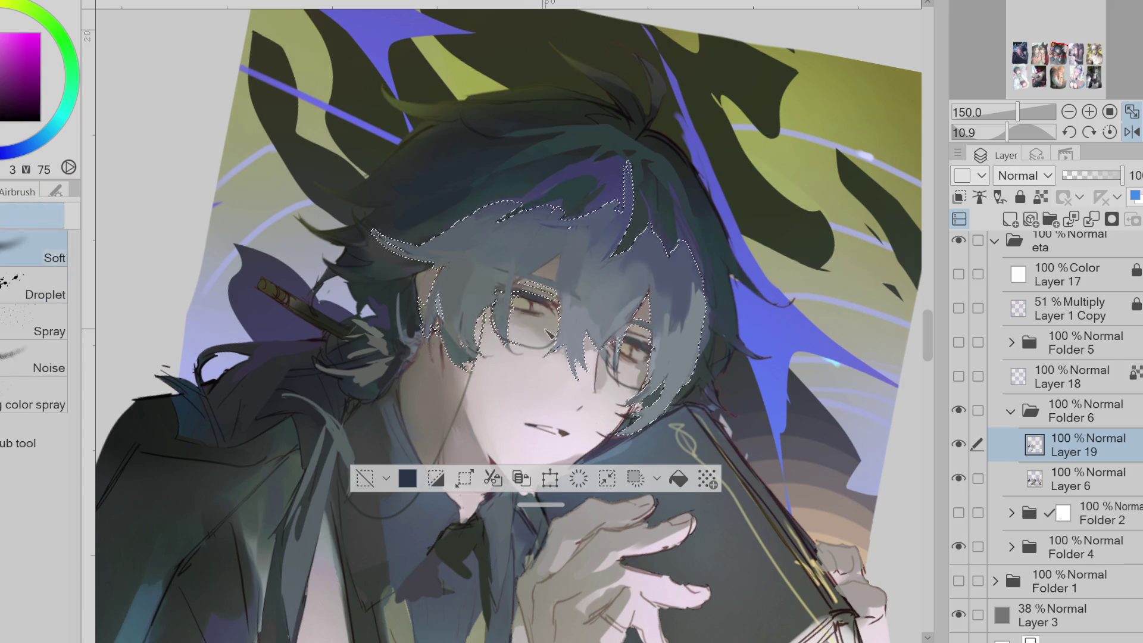
alt+click(603, 372)
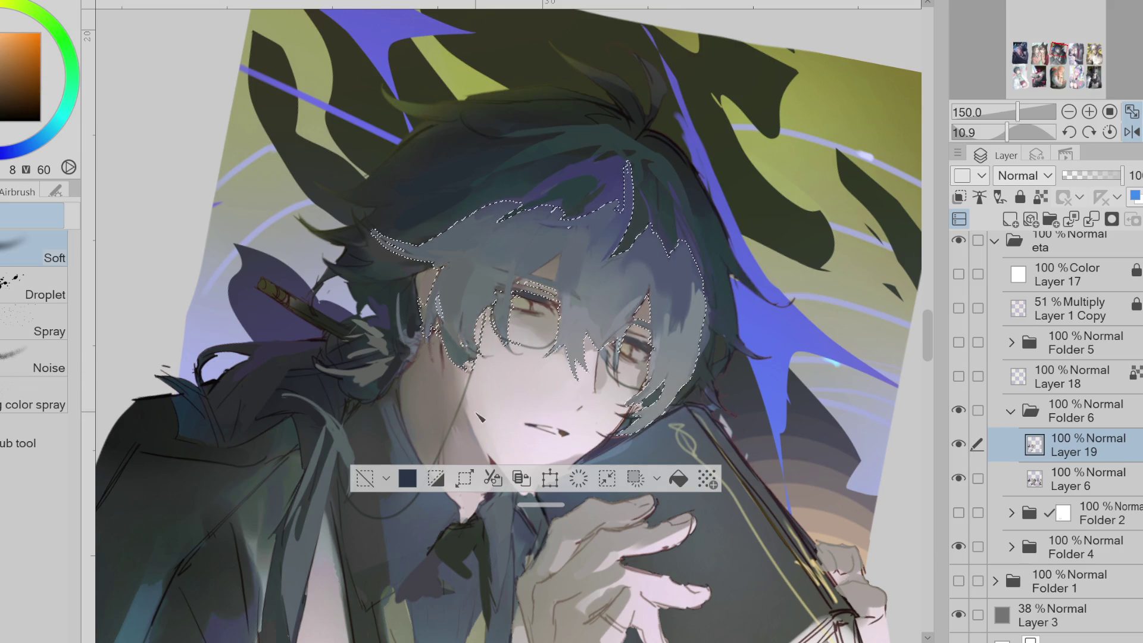
key(ctrl+d)
key(ctrl+z)
Airbrush a teal-blue tone into the selected hair, then deselect
alt+click(615, 280)
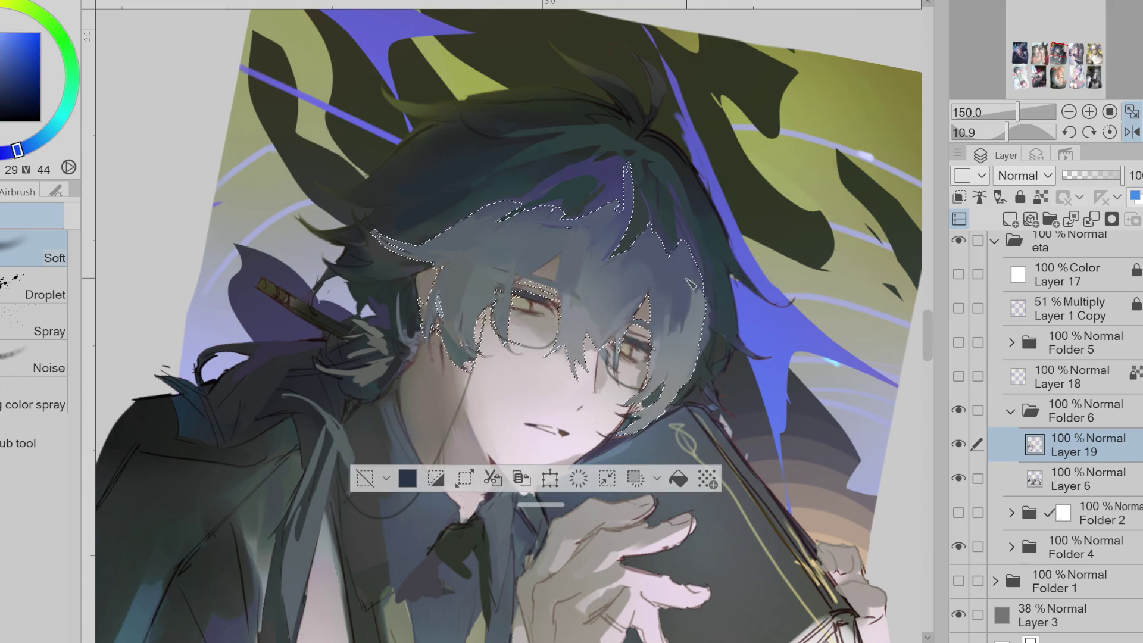
alt+click(644, 239)
alt+click(503, 189)
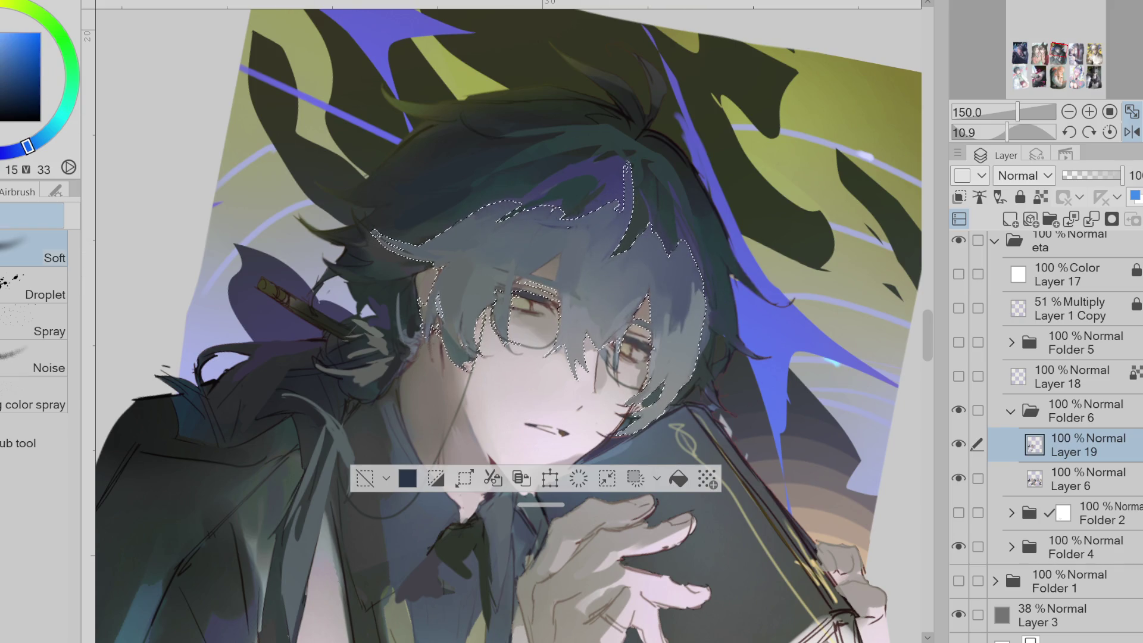
alt+click(628, 230)
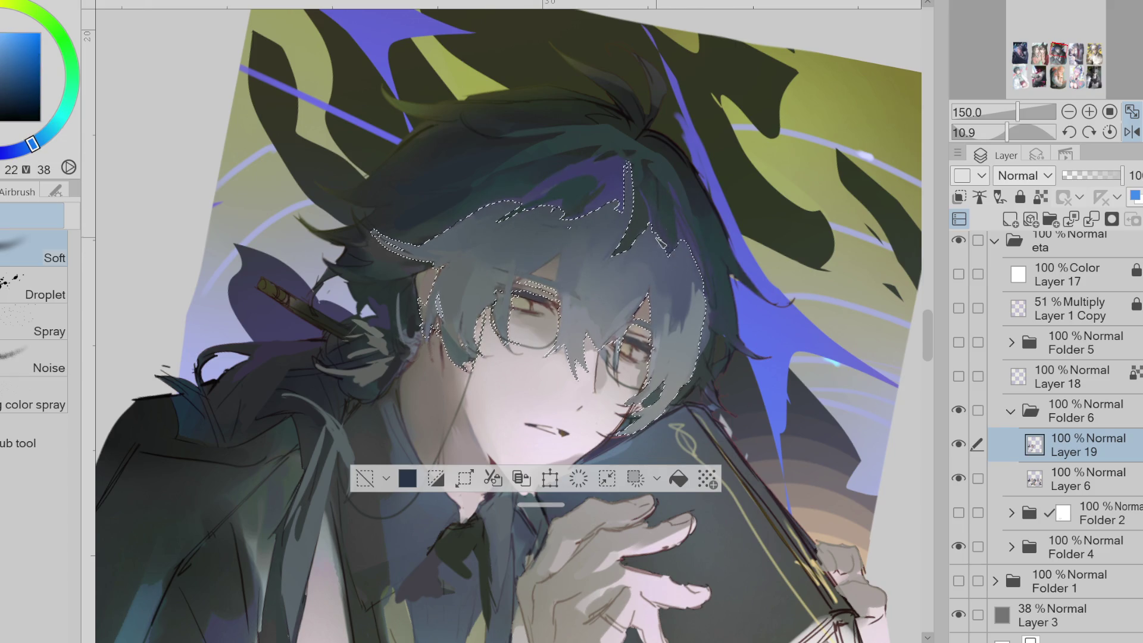
drag(679, 274, 631, 232)
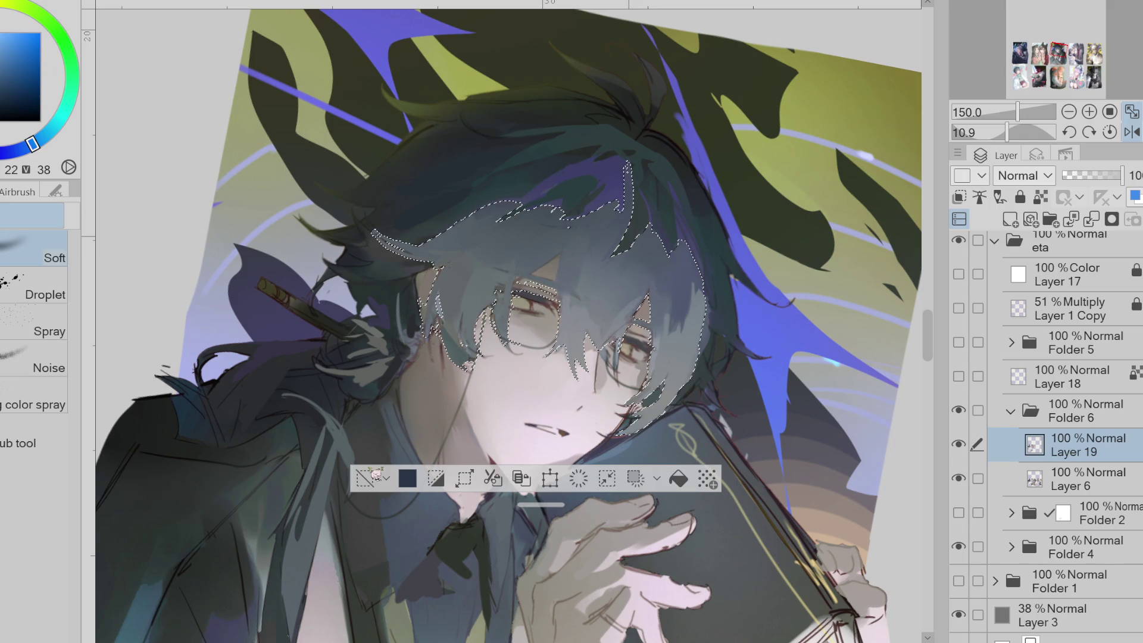
key(ctrl+d)
alt+click(456, 184)
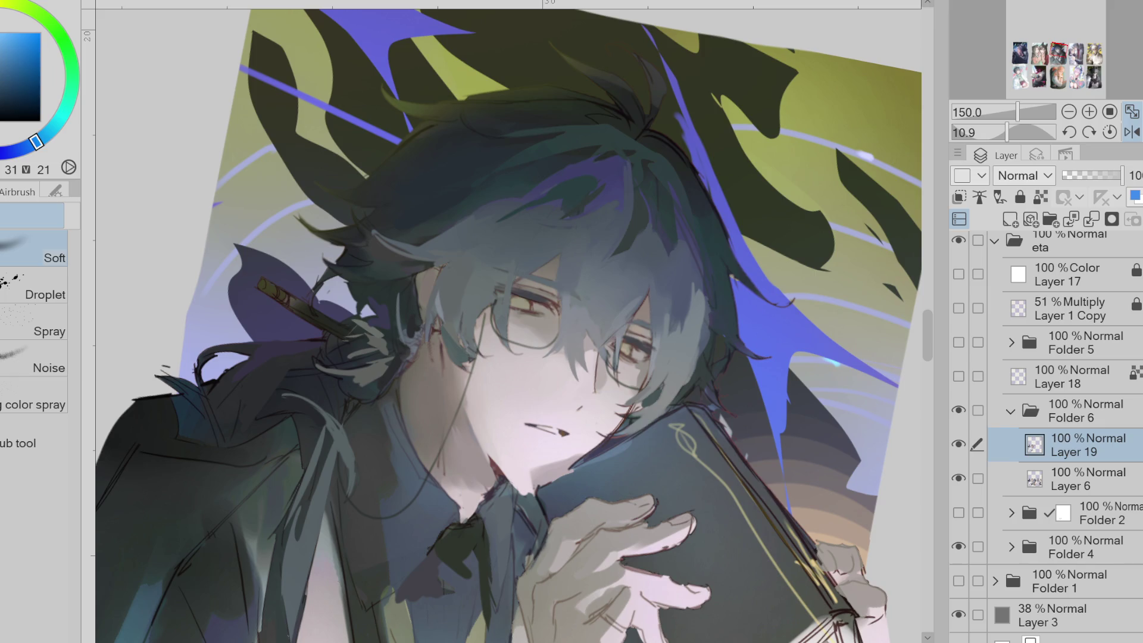
Sample a dark purple and switch to the pressure-opacity pen
alt+click(565, 432)
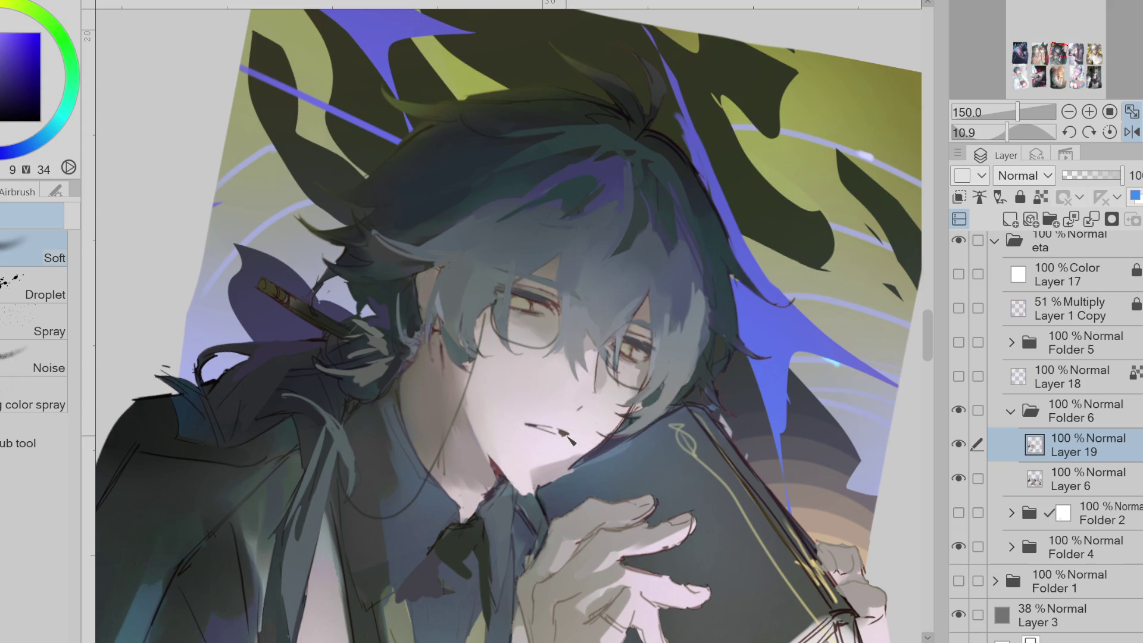
key(p)
click(32, 452)
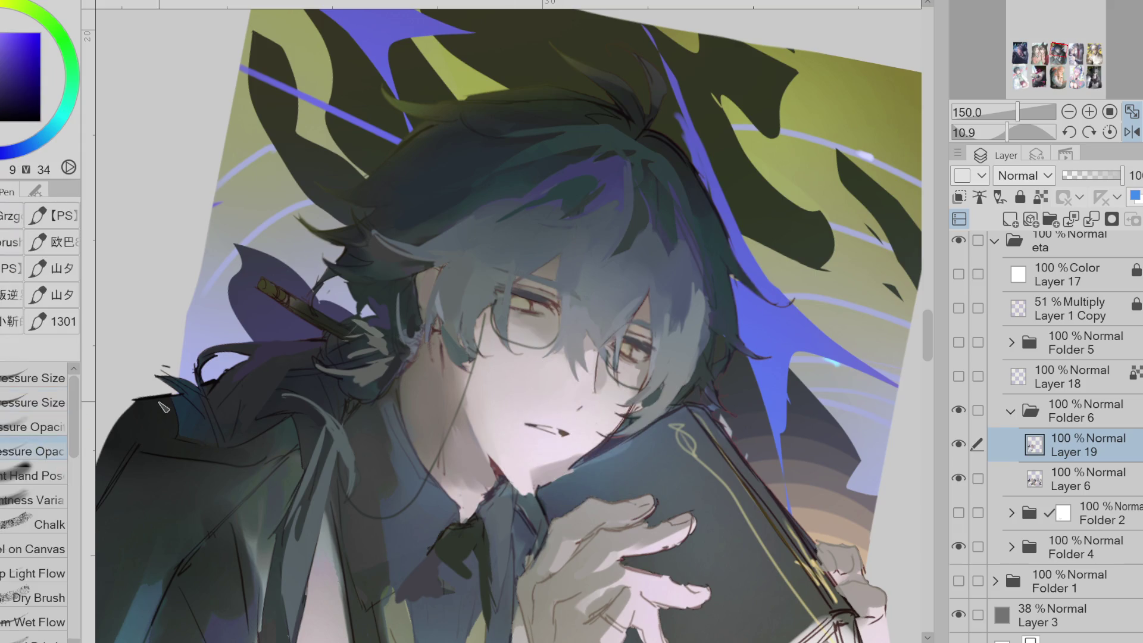
Flip and slightly untilt the view, zoom in, and pick a pressure-size pen with the eyelid colour
key(h)
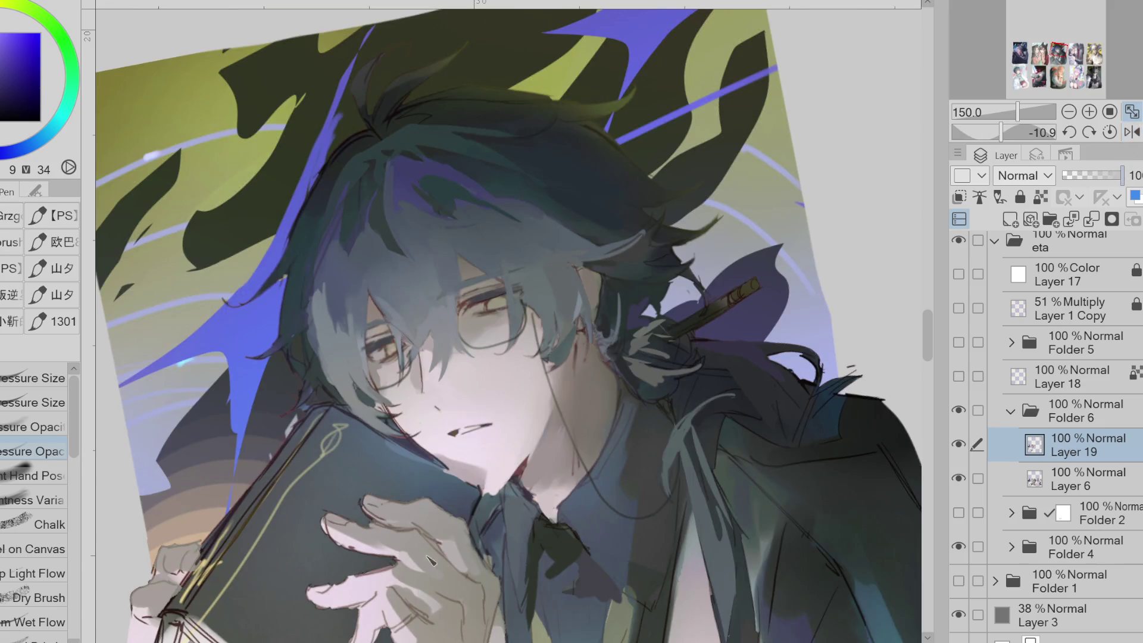
drag(333, 595, 324, 619)
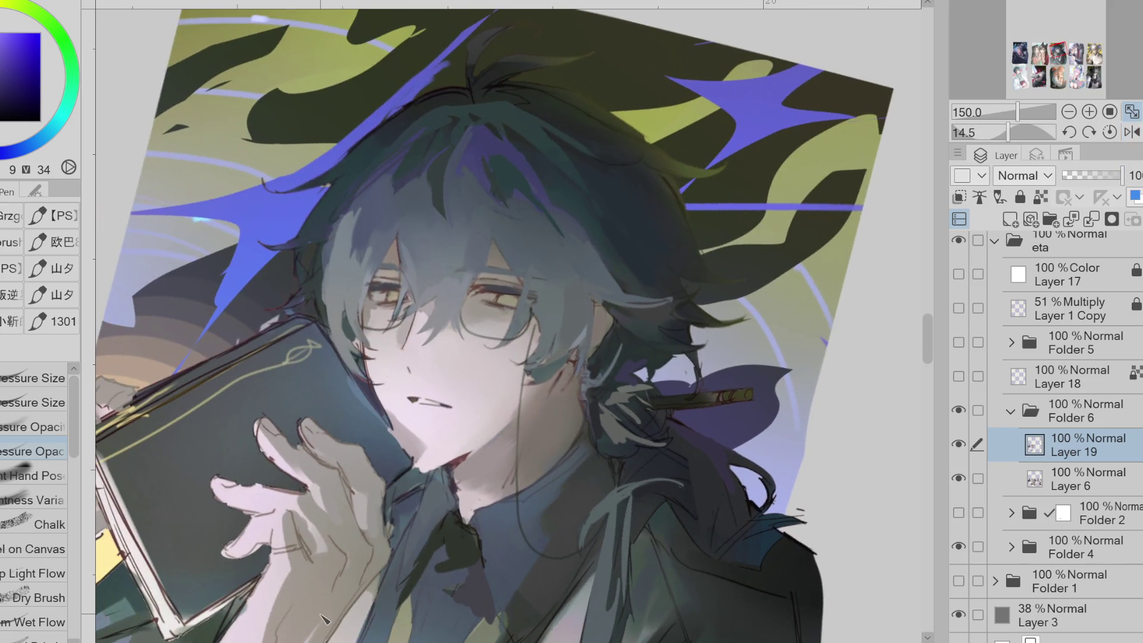
alt+click(492, 293)
alt+click(505, 298)
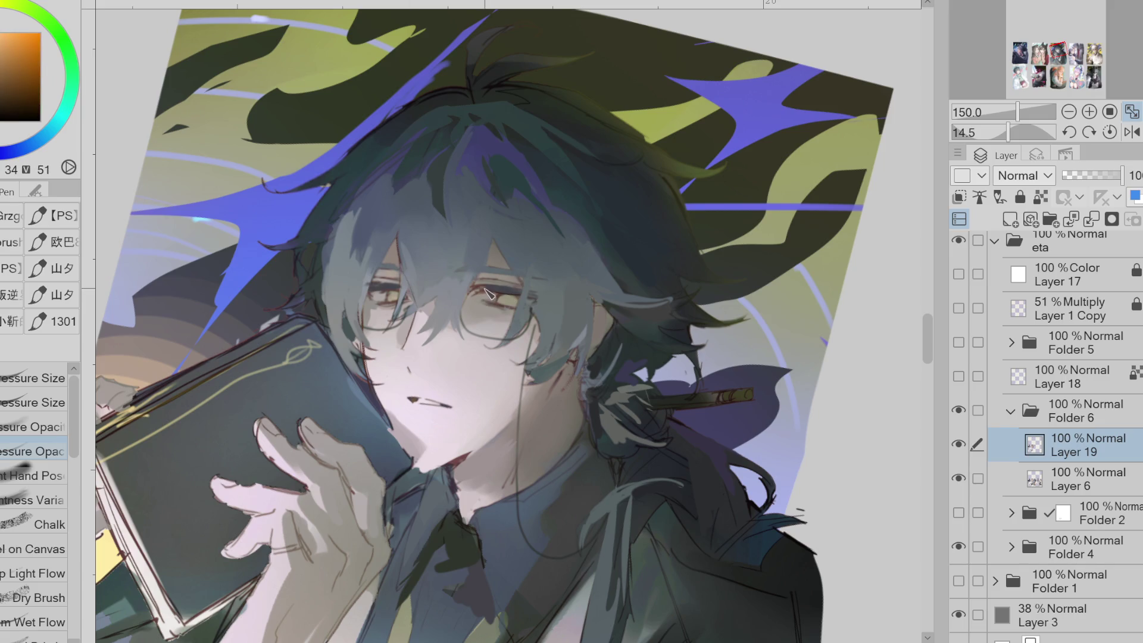
alt+click(503, 255)
key(ctrl+plus)
click(33, 402)
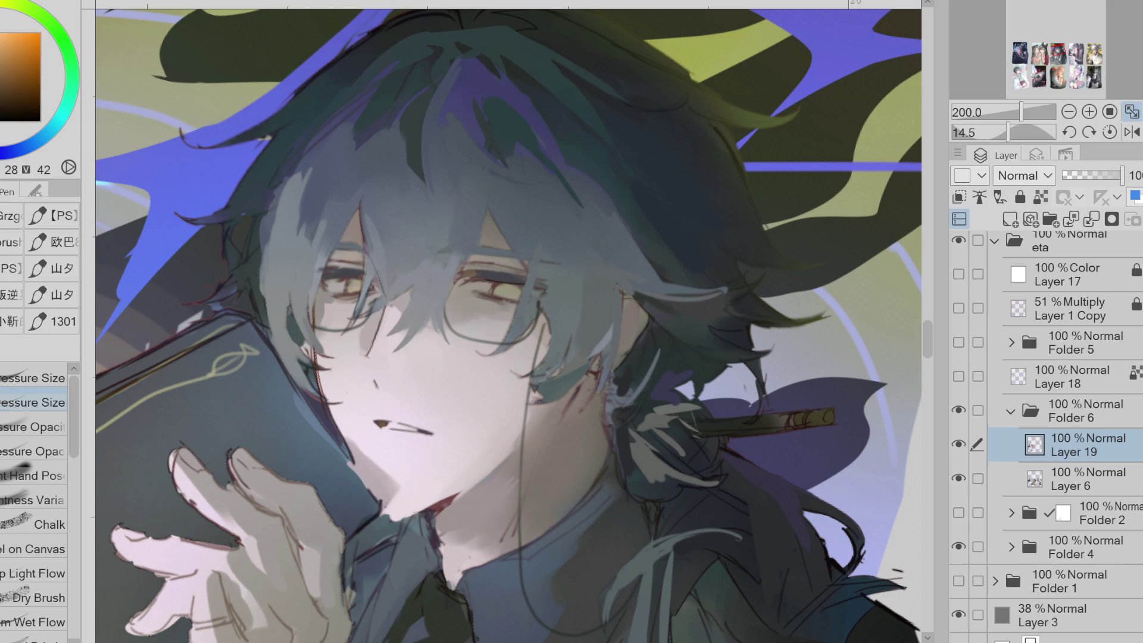
alt+click(490, 274)
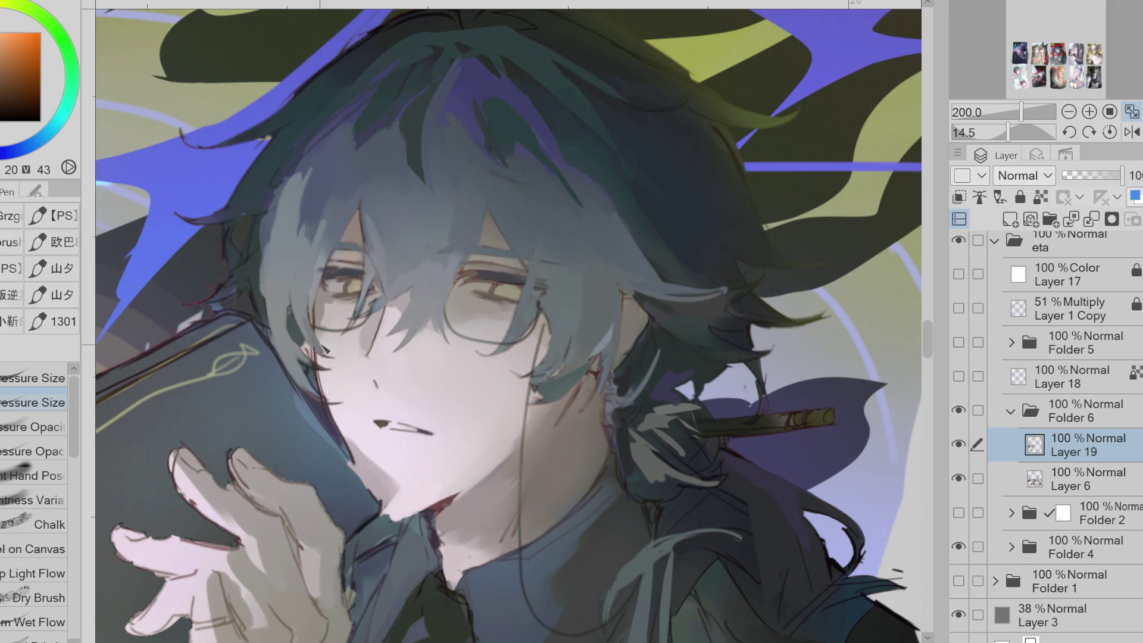
Draw dark lines along the jaw edge, from jaw into neck, and down the cheek
drag(352, 462, 448, 496)
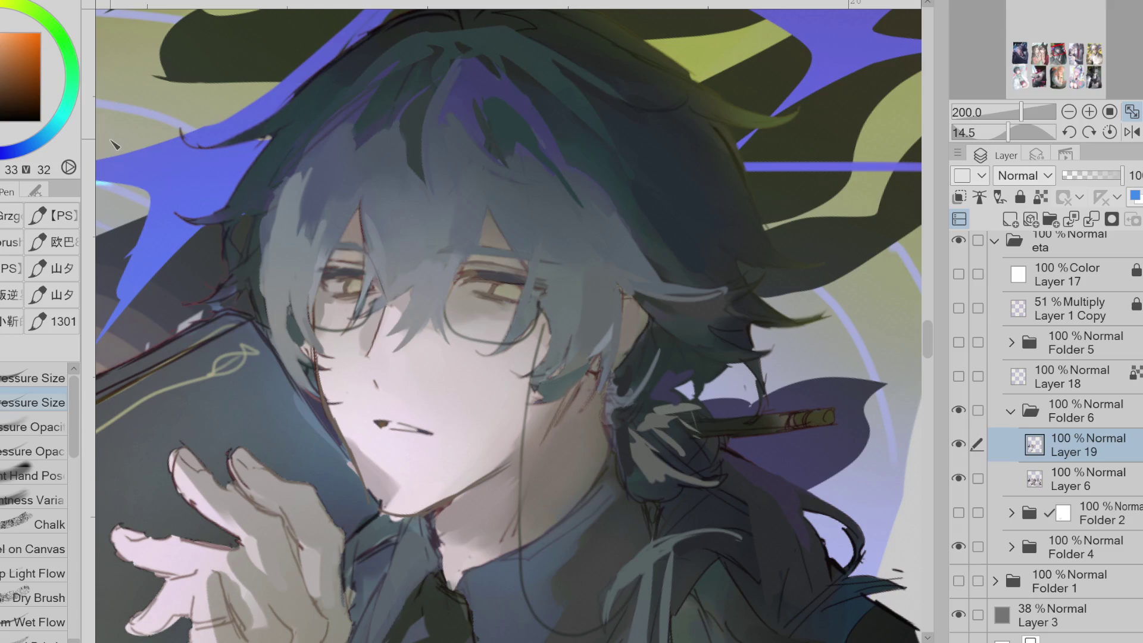
mouse_move(570, 392)
mouse_down()
mouse_move(500, 473)
mouse_move(426, 518)
mouse_up()
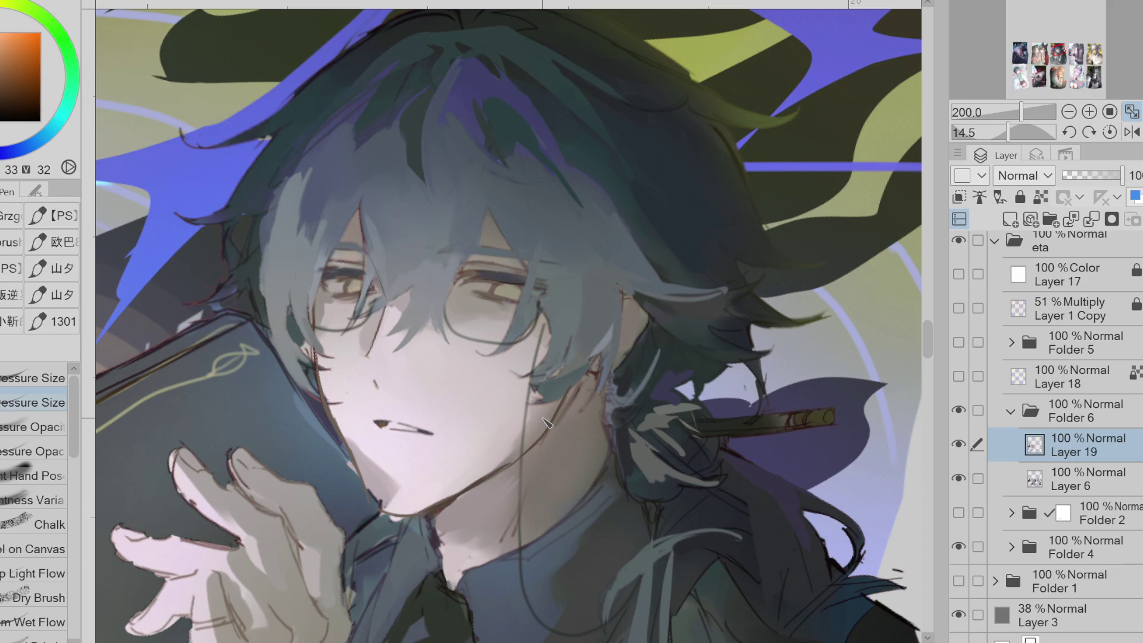
drag(386, 313, 372, 370)
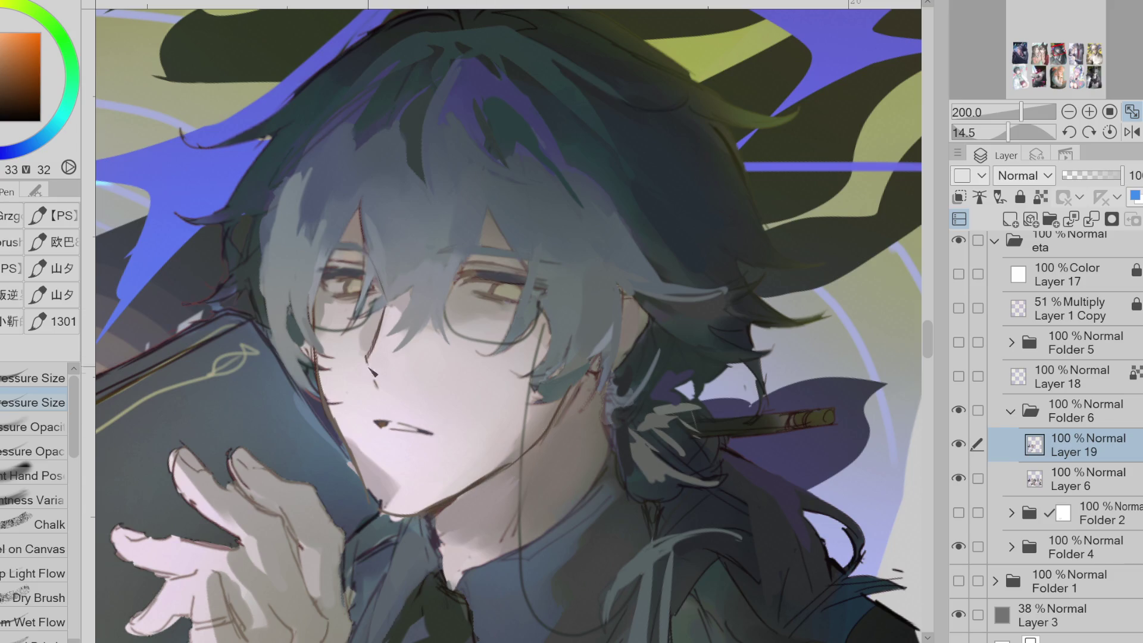
alt+click(412, 348)
alt+click(299, 364)
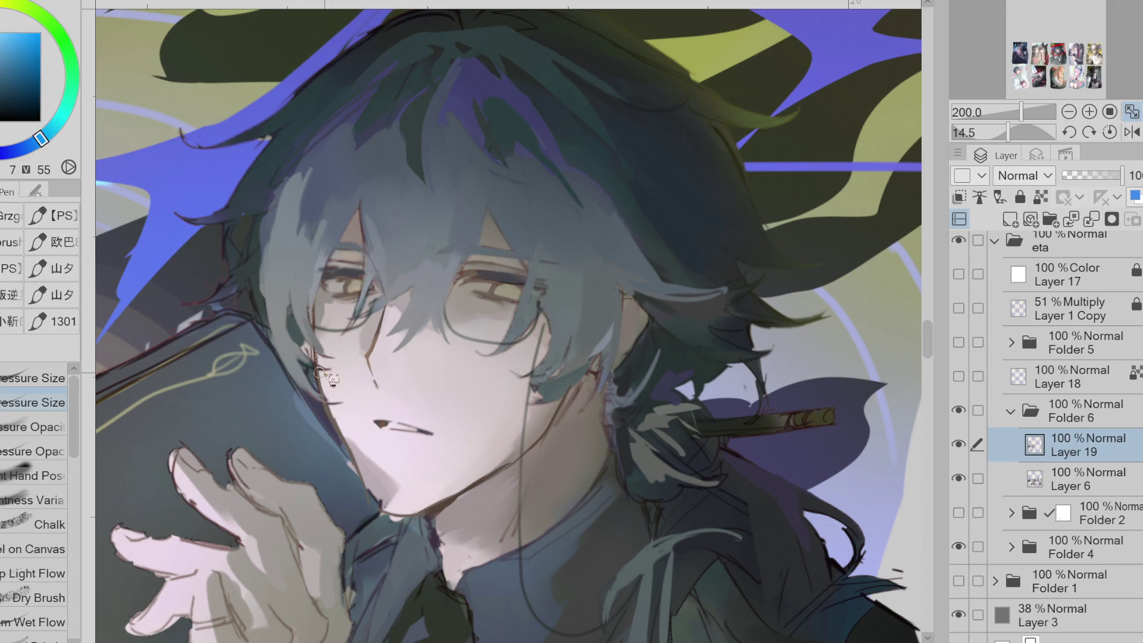
Reset the view upright and lighten the shadow under the chin with skin tone
scroll(550, 249, down, 1)
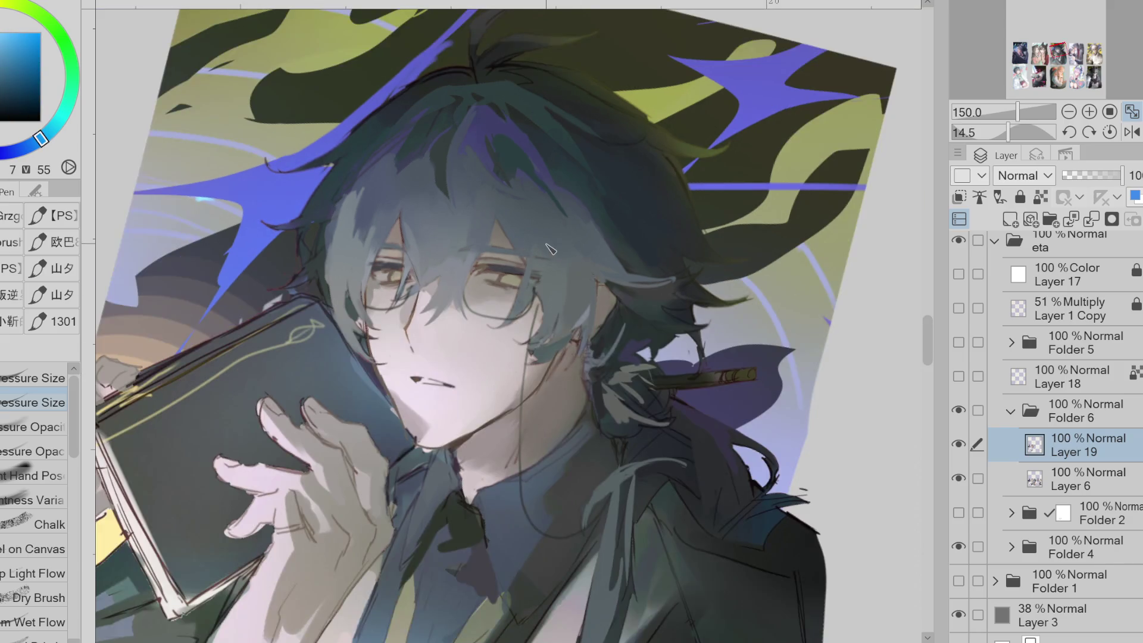
key(ctrl+@)
alt+click(442, 428)
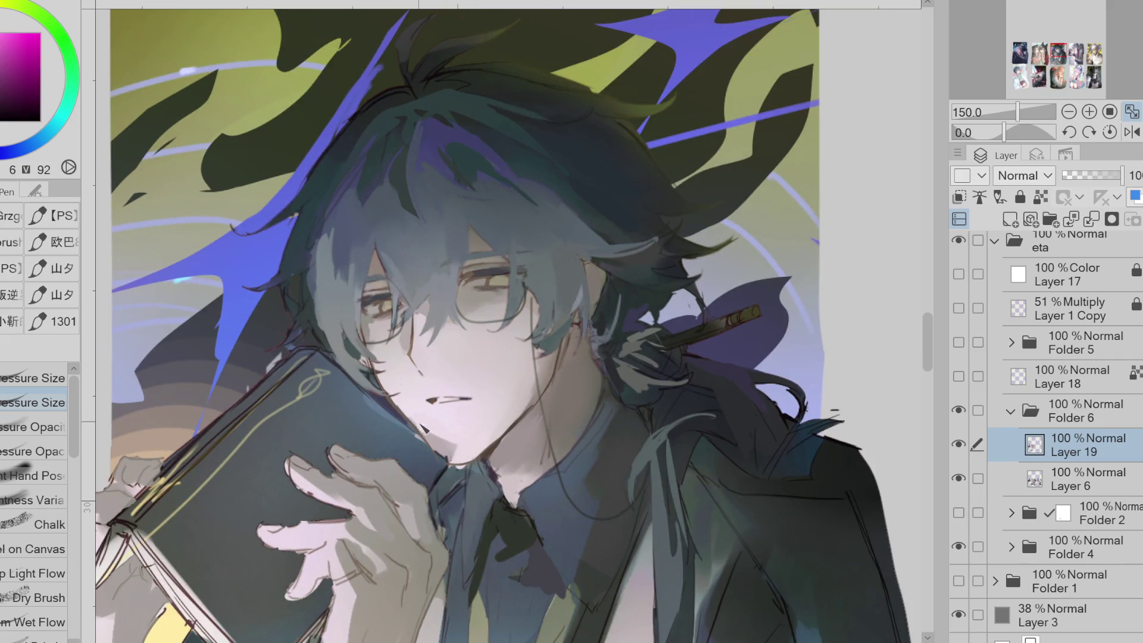
drag(420, 424, 441, 441)
alt+click(433, 400)
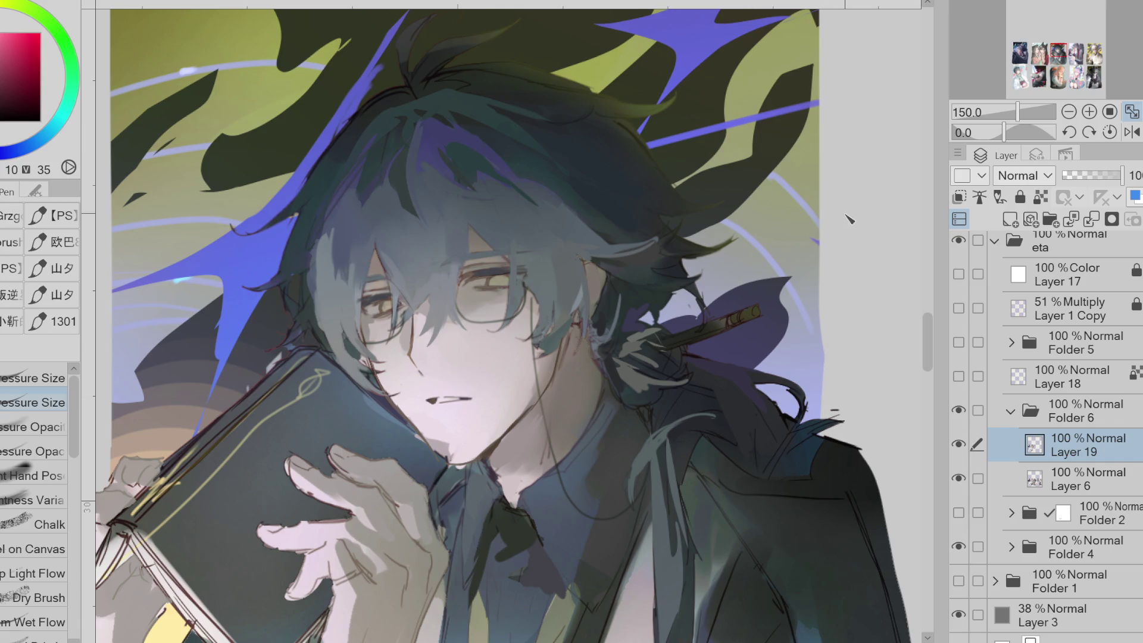
click(1132, 132)
alt+click(471, 356)
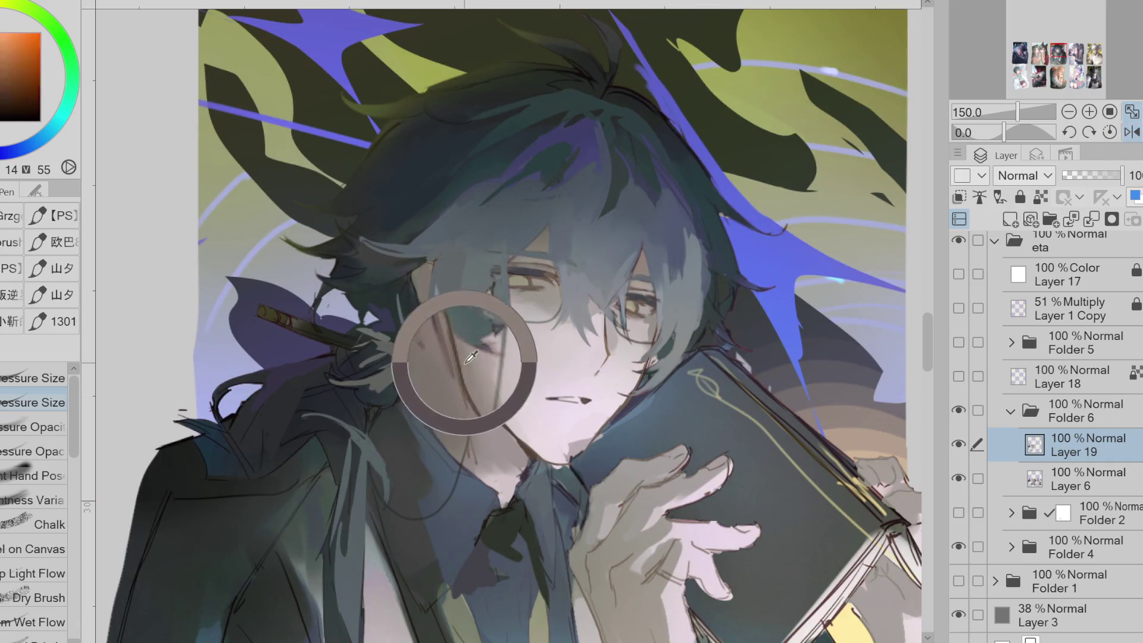
Sample collar reds, dark blue-grey hair and orange-brown skin to touch up hair strands
alt+click(503, 466)
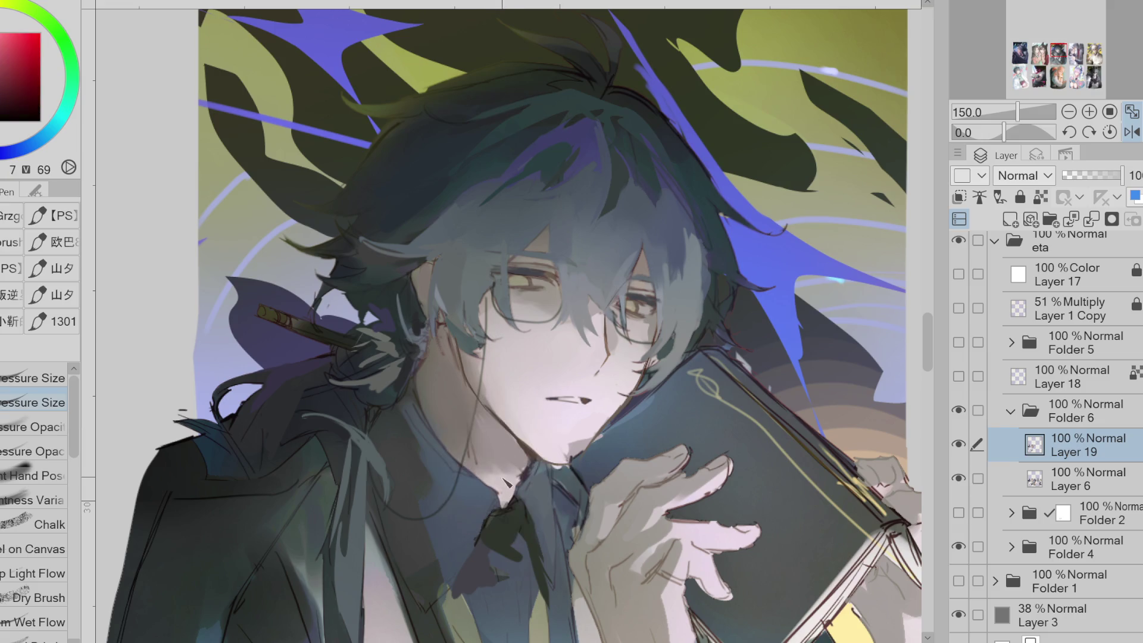
alt+click(504, 479)
alt+click(529, 466)
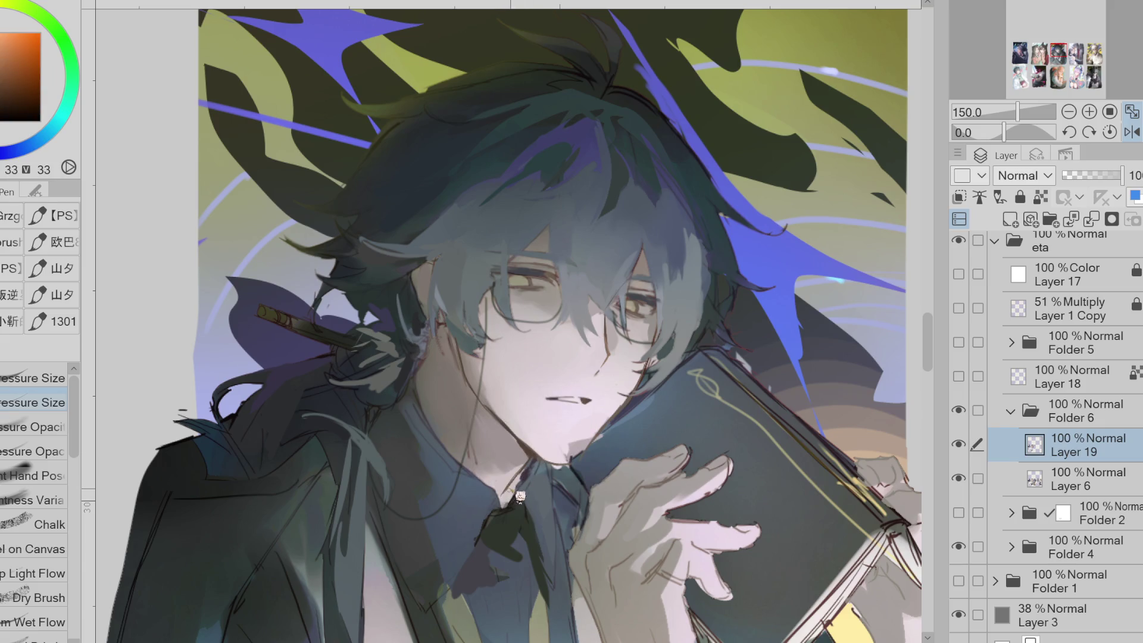
alt+click(435, 333)
alt+click(429, 339)
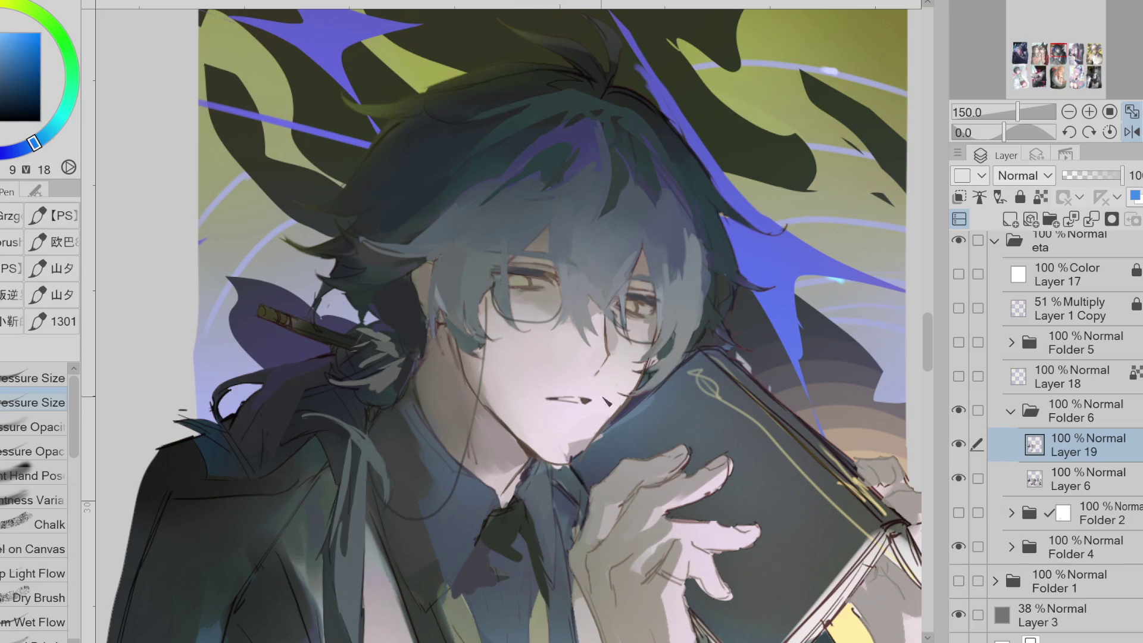
alt+click(504, 379)
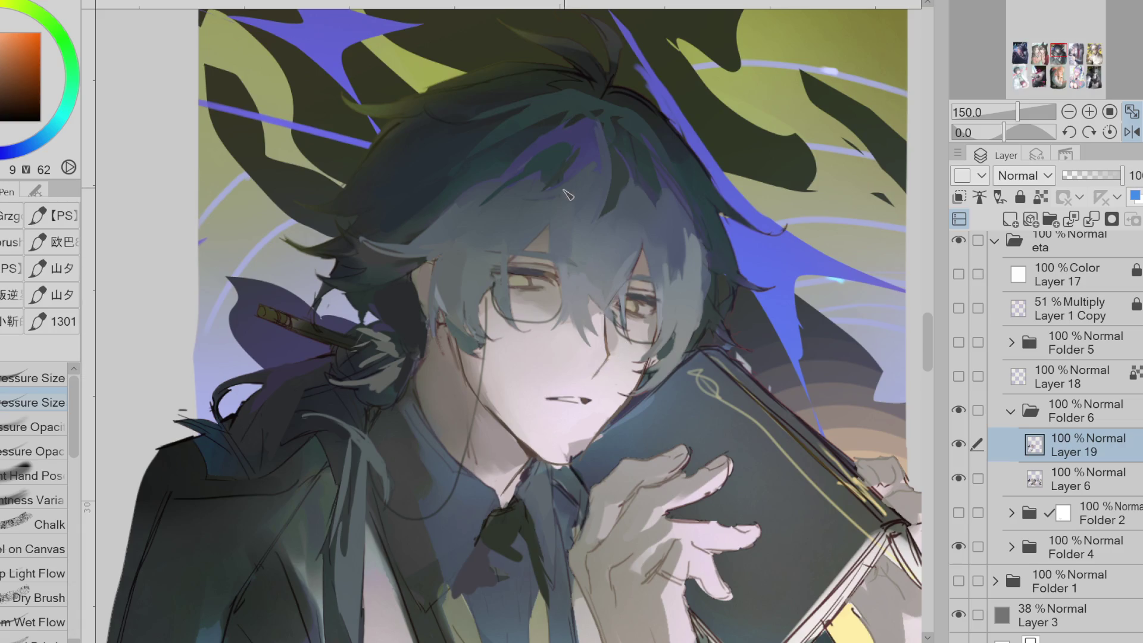
alt+click(550, 240)
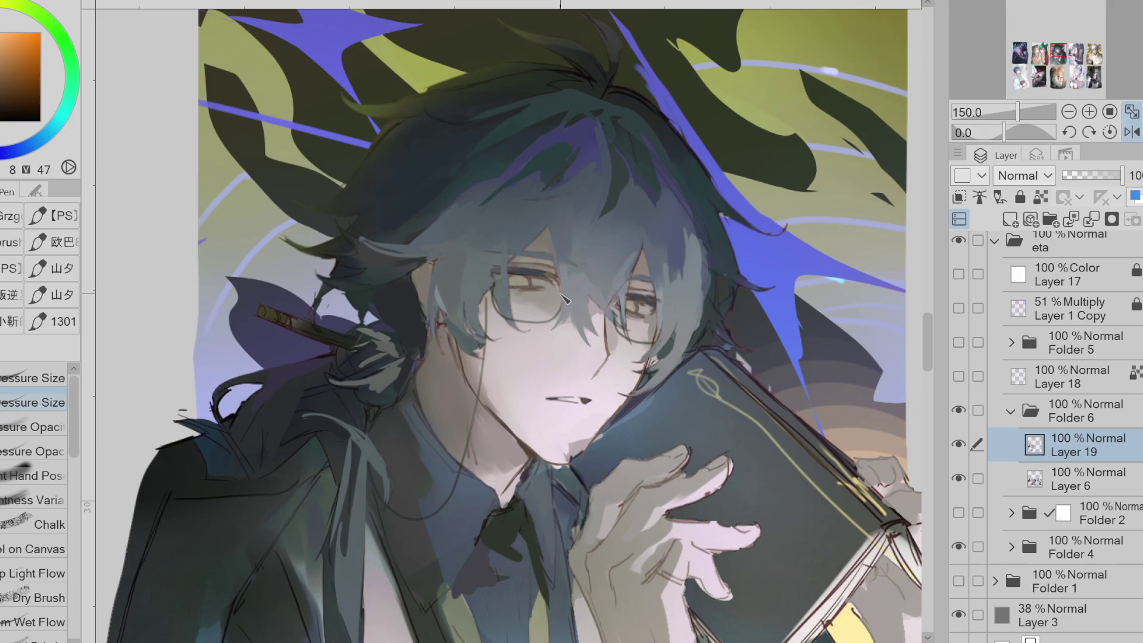
Mirror the view to check, then touch up eye colours and erase stray marks near the eye
click(1132, 132)
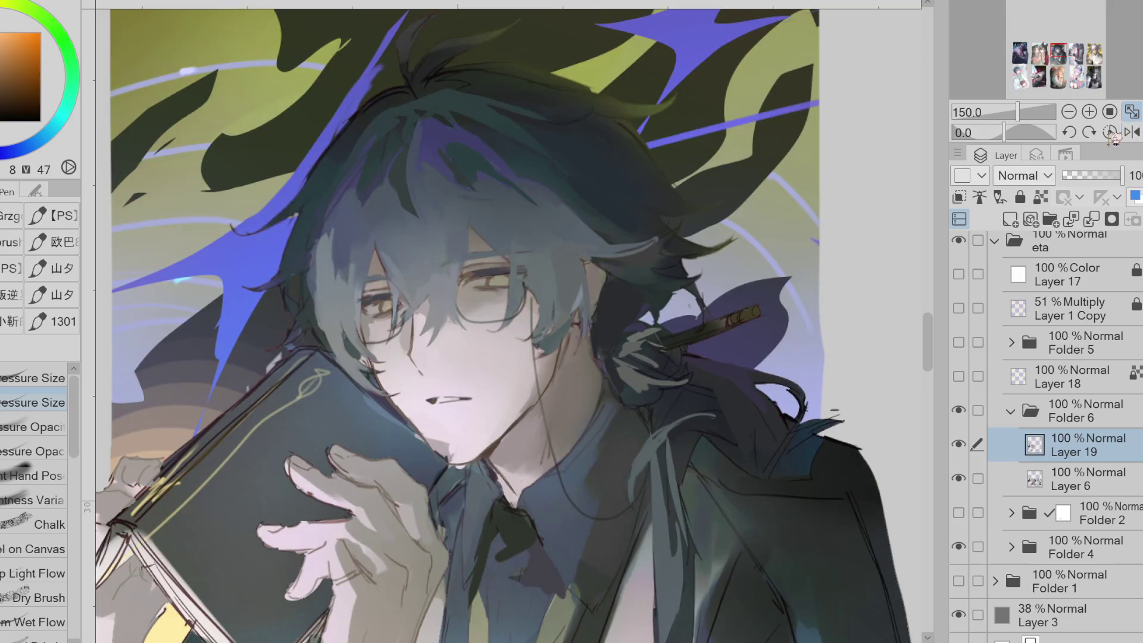
alt+click(509, 271)
alt+click(493, 274)
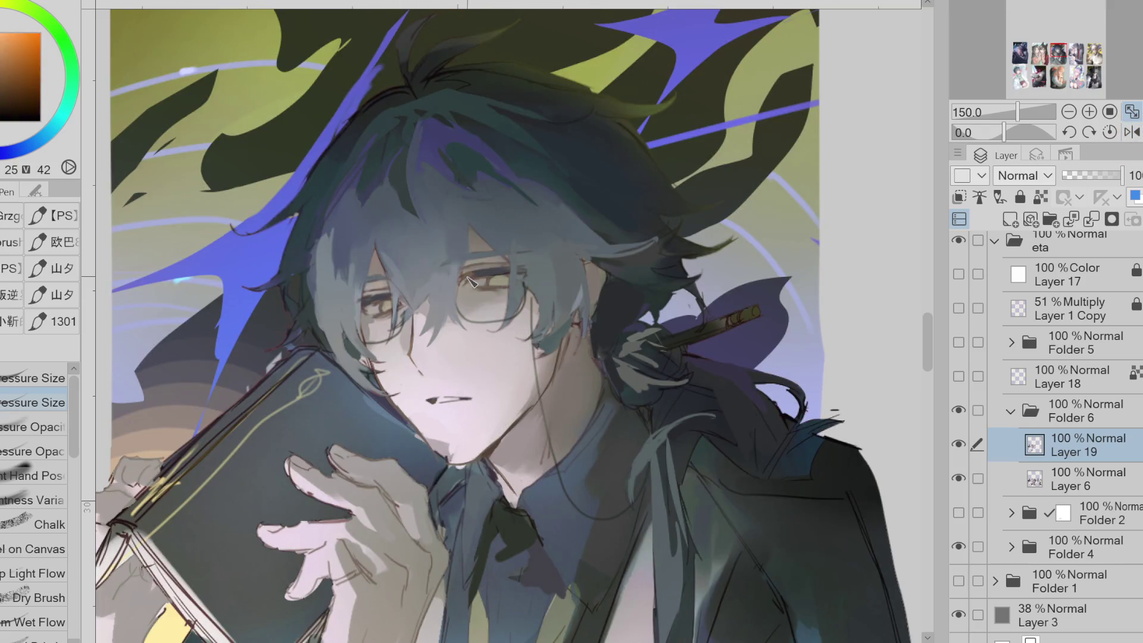
alt+click(384, 301)
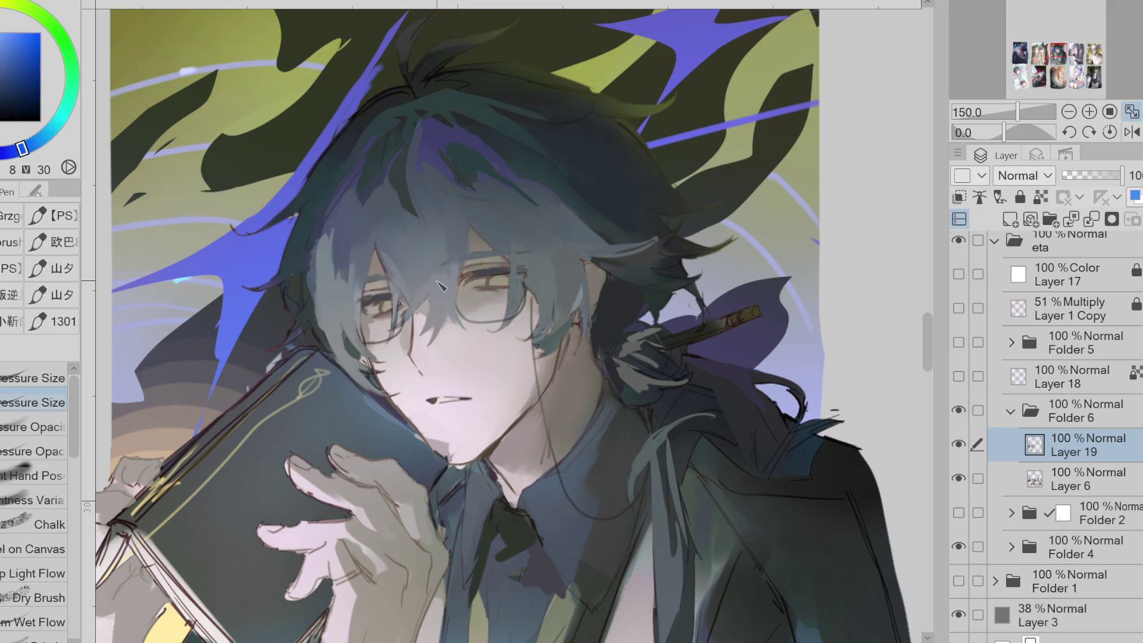
key(e)
alt+click(395, 310)
key(p)
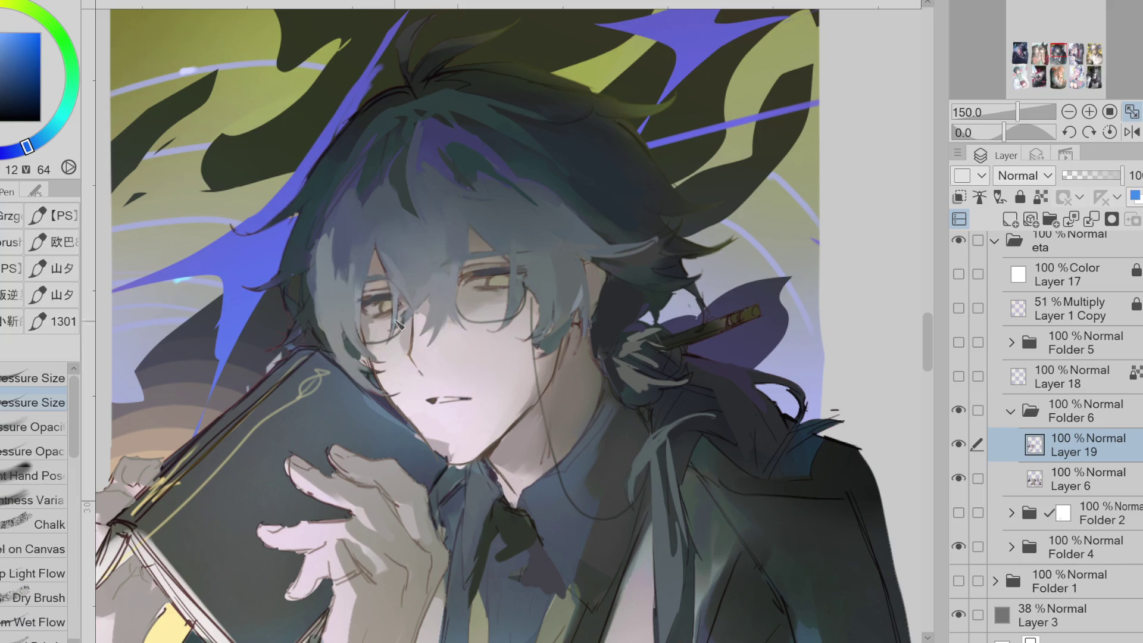
alt+click(335, 332)
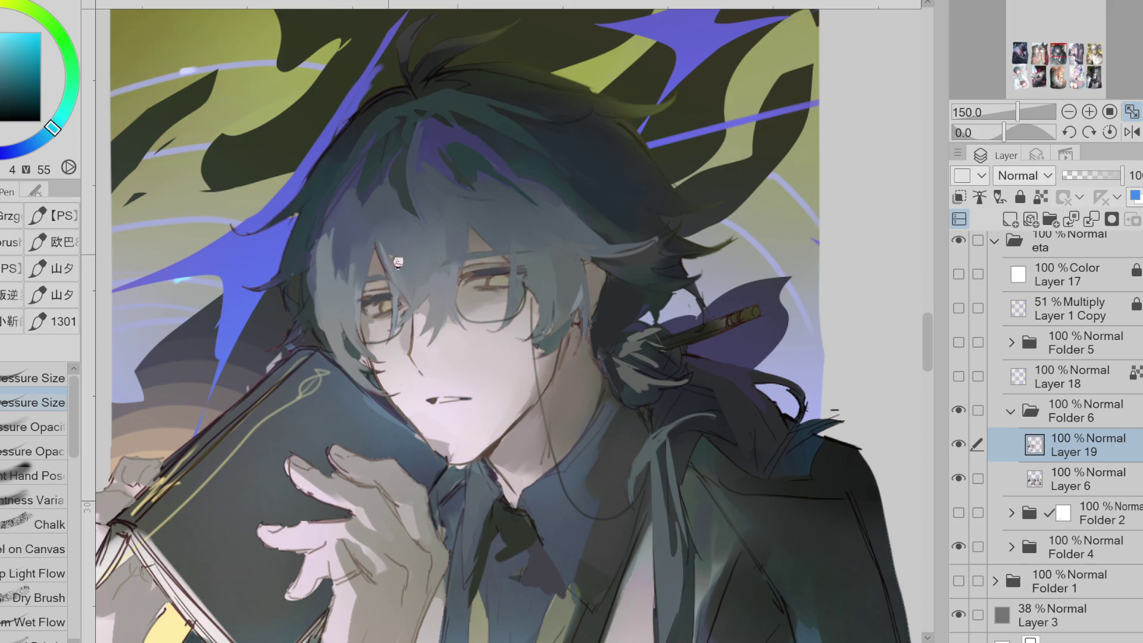
alt+click(516, 247)
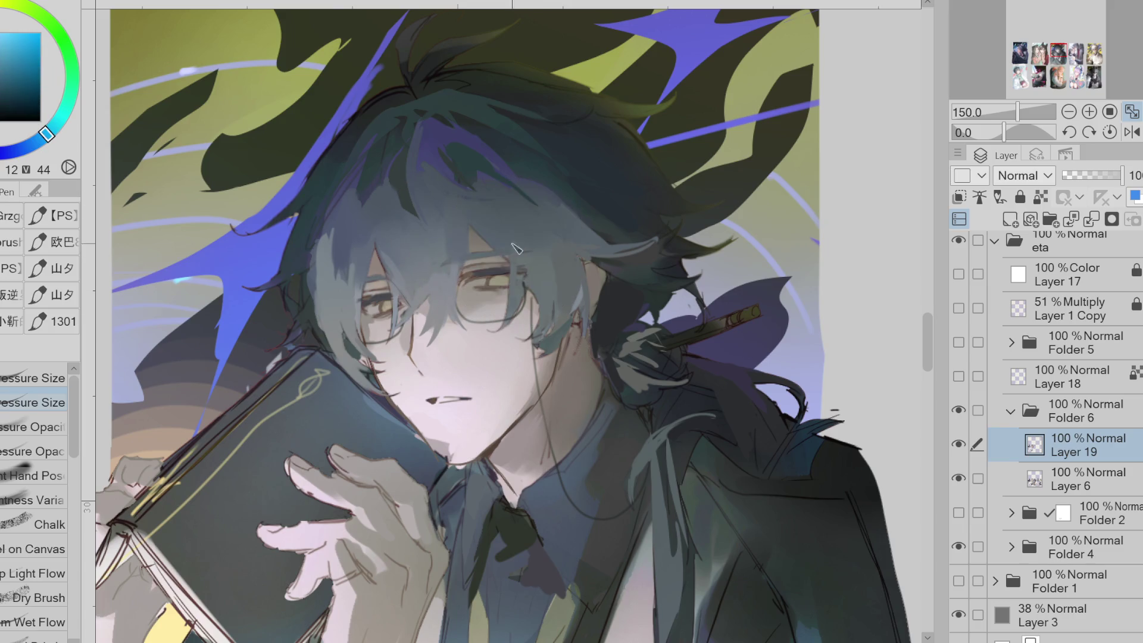
Paint reddish-brown and orange touches around the eyes with a pale pink skin highlight
scroll(515, 274, up, 1)
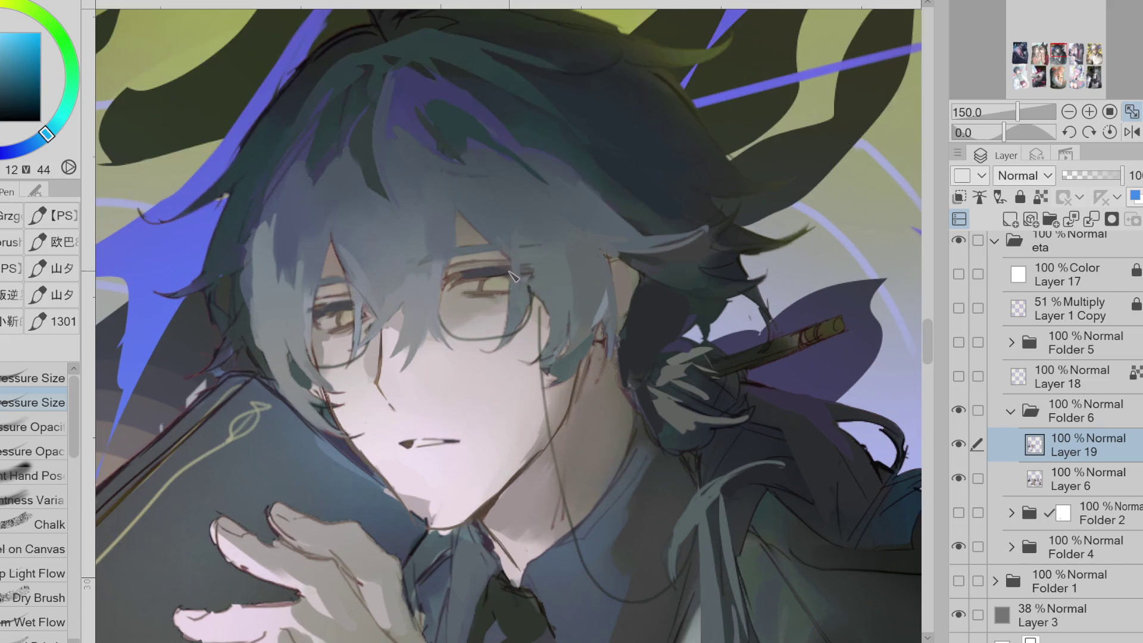
alt+click(511, 280)
alt+click(493, 298)
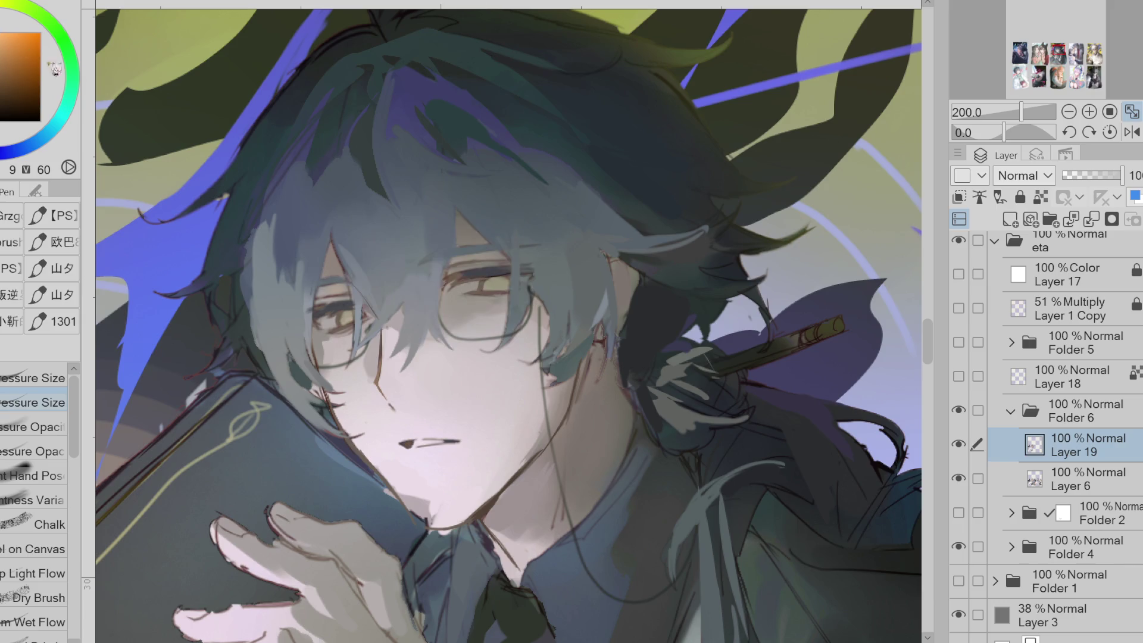
alt+click(330, 314)
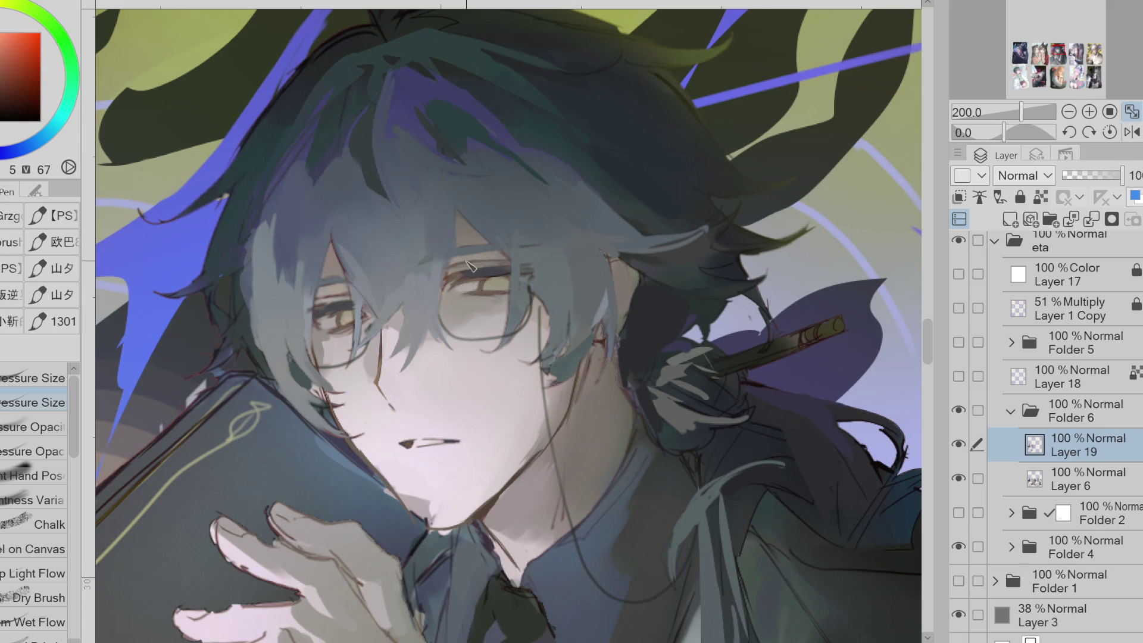
alt+click(360, 443)
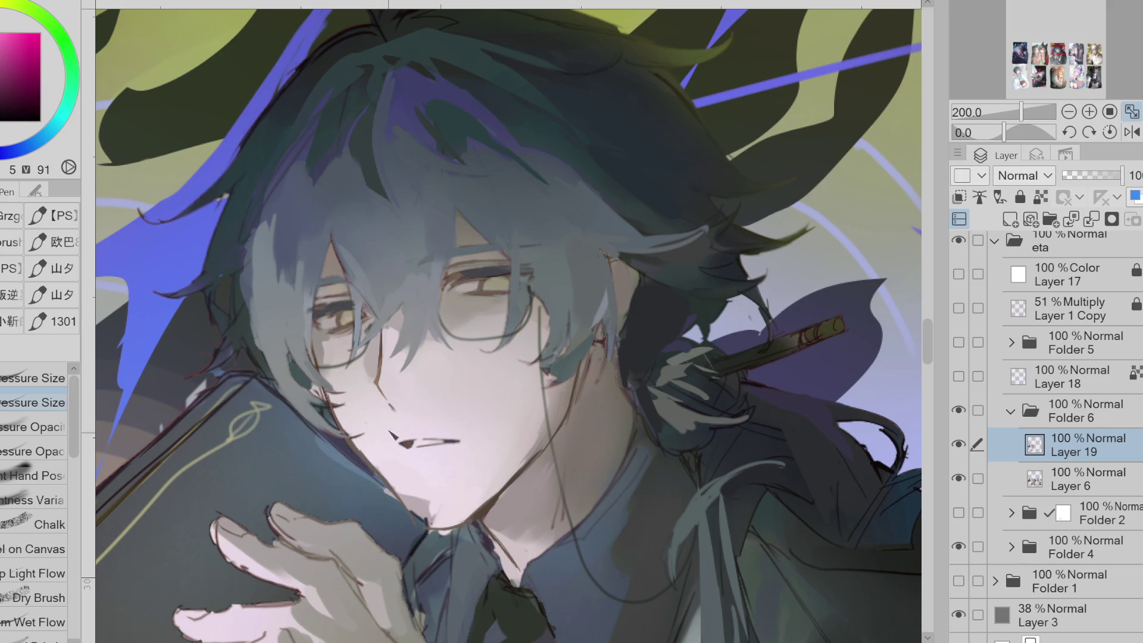
alt+click(234, 333)
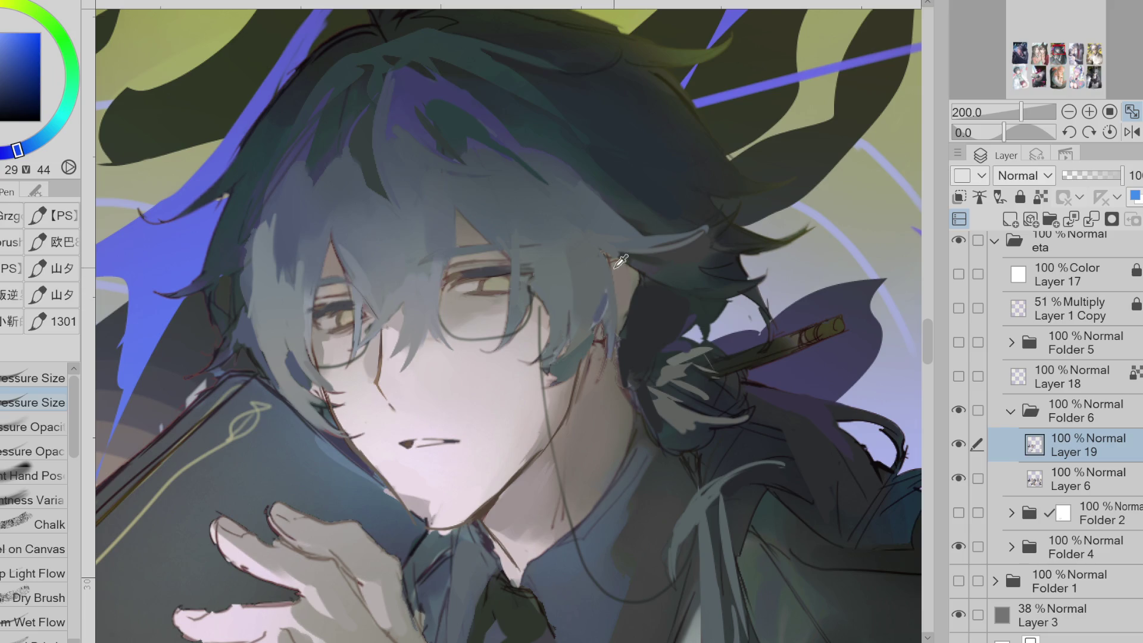
Add dark teal hair strands and brownish eye tones, then zoom out to view the face
scroll(661, 262, down, 1)
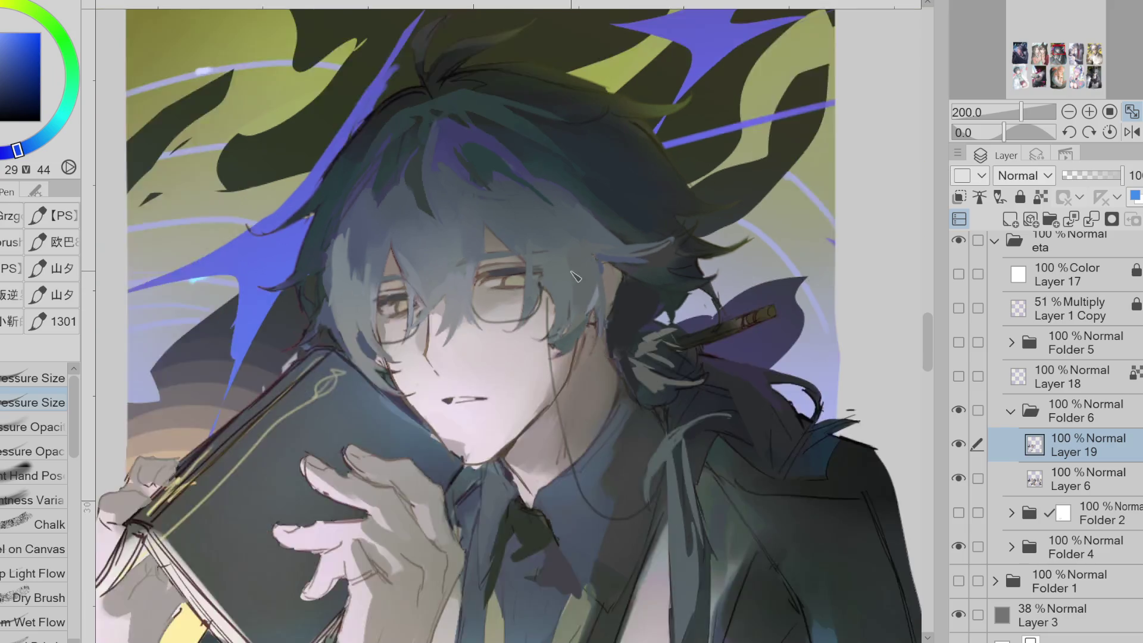
scroll(655, 265, down, 2)
scroll(553, 304, up, 2)
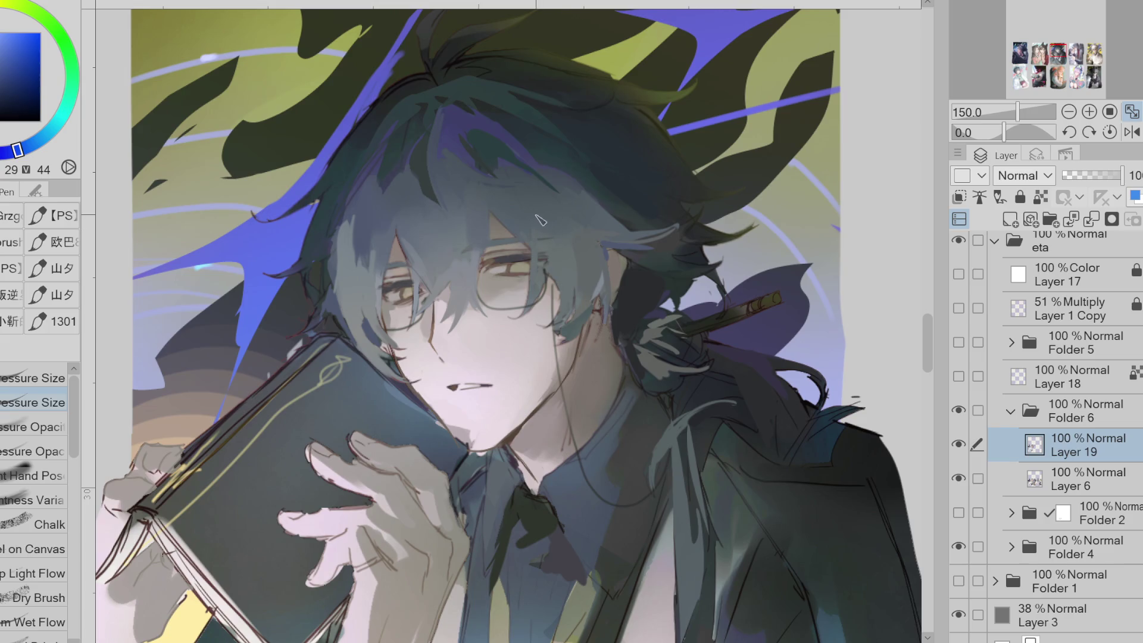
alt+click(419, 157)
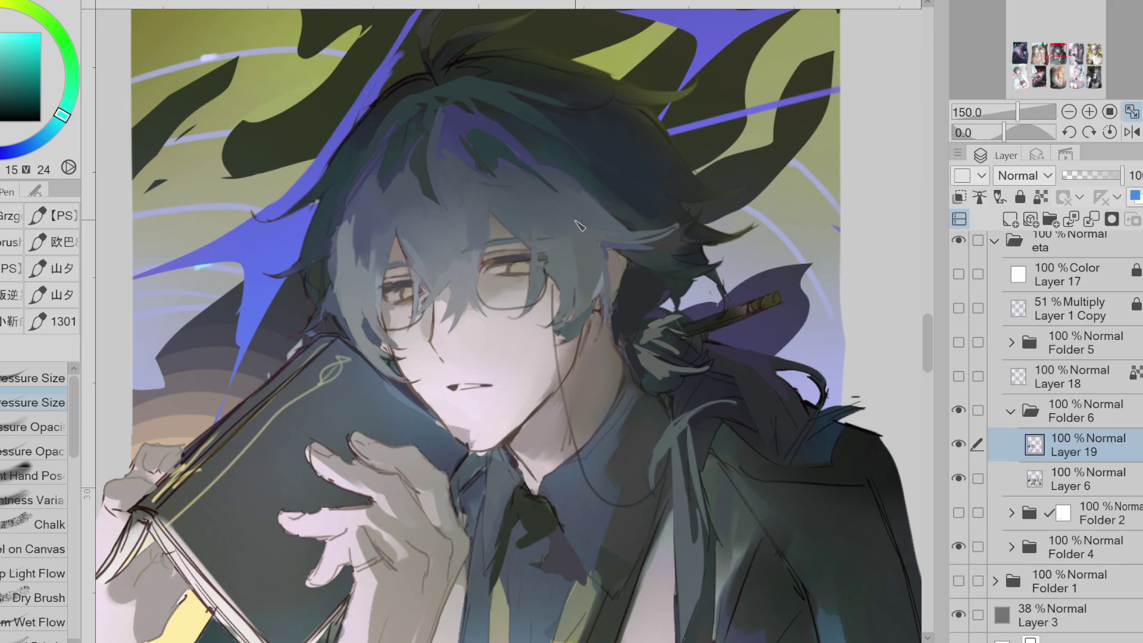
scroll(404, 291, up, 1)
alt+click(395, 301)
alt+click(401, 309)
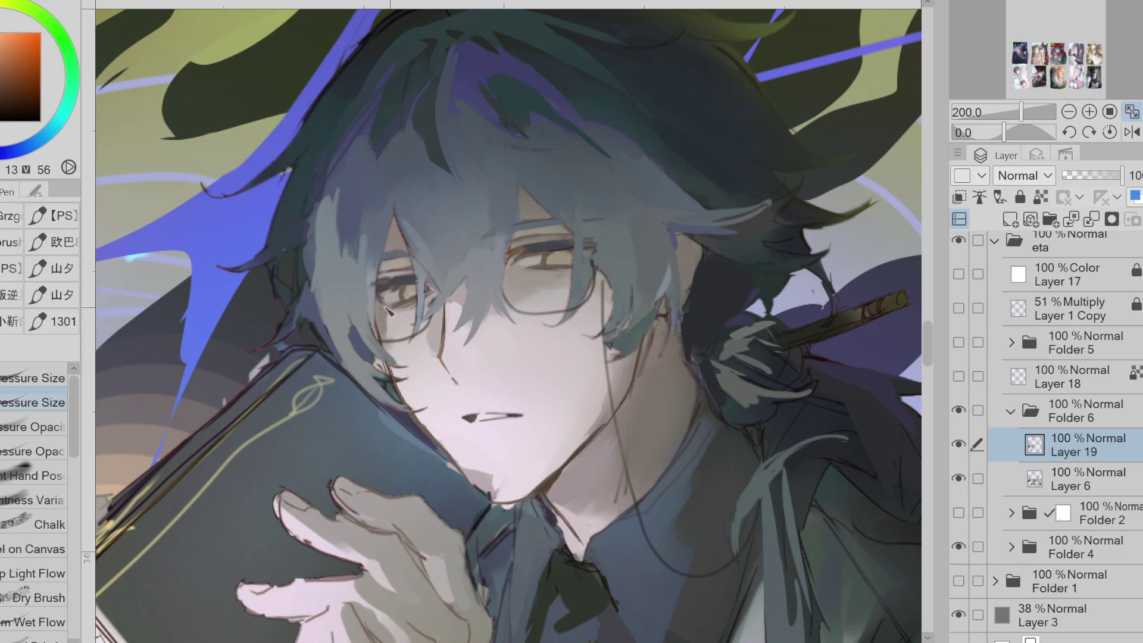
alt+click(446, 319)
alt+click(442, 323)
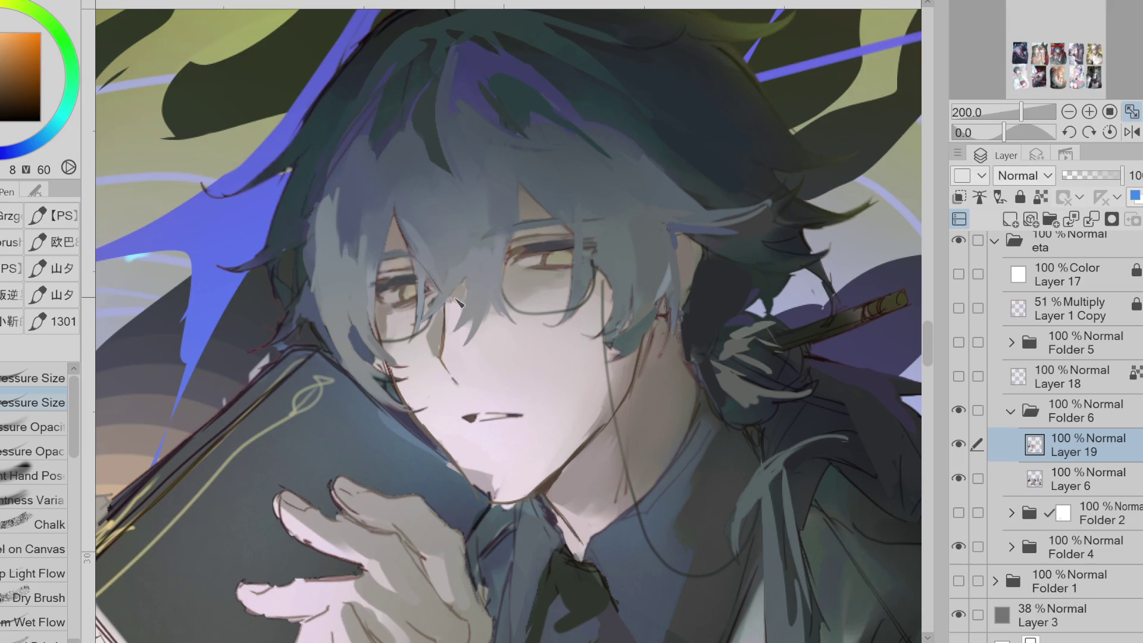
key(ctrl+minus)
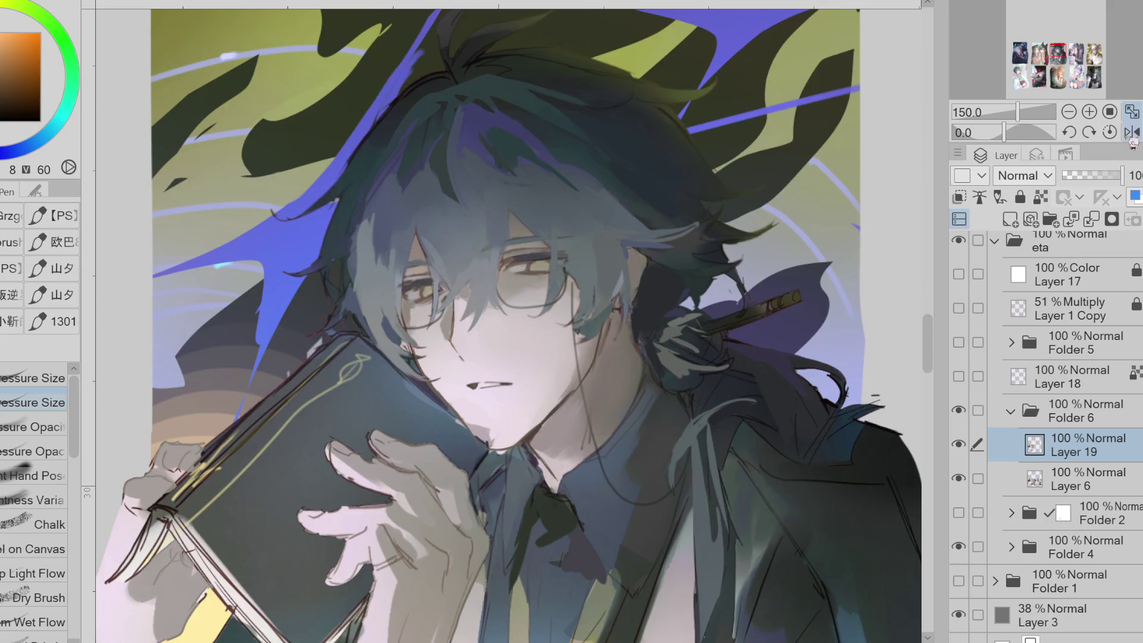
Mirror the view and airbrush darker shading into a colour selection beside the right eye
click(1132, 132)
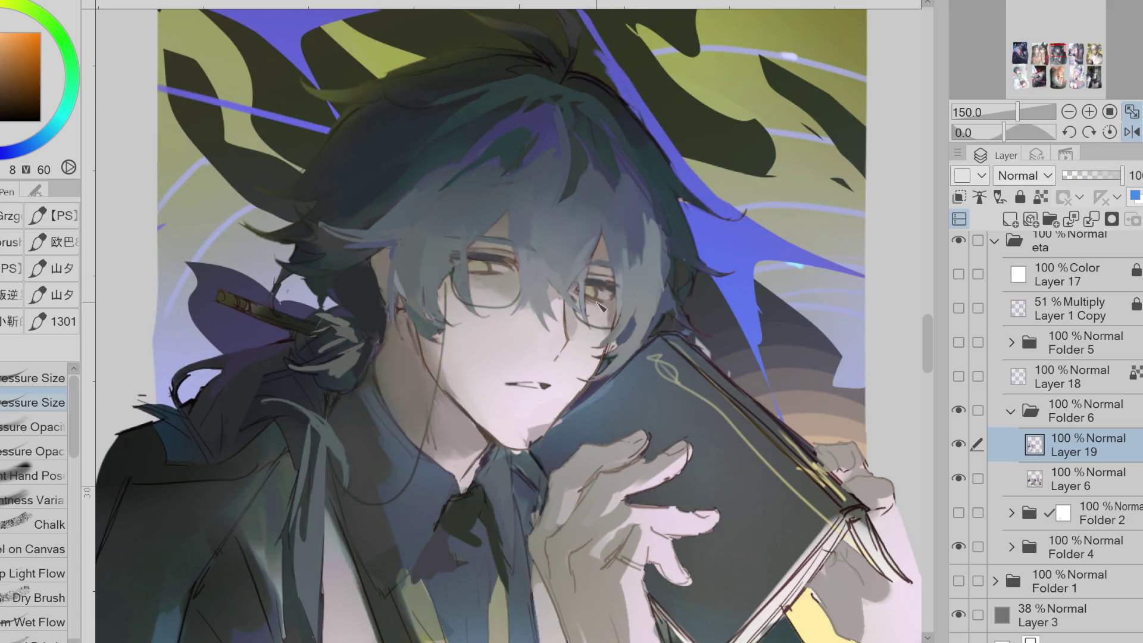
key(w)
click(563, 306)
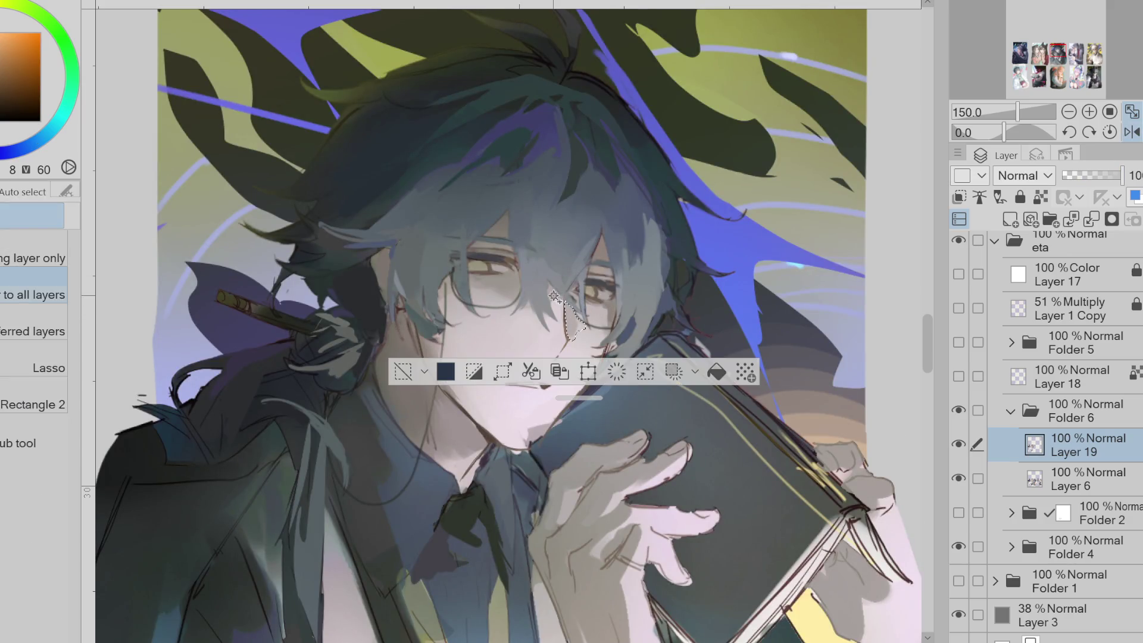
alt+click(505, 282)
key(b)
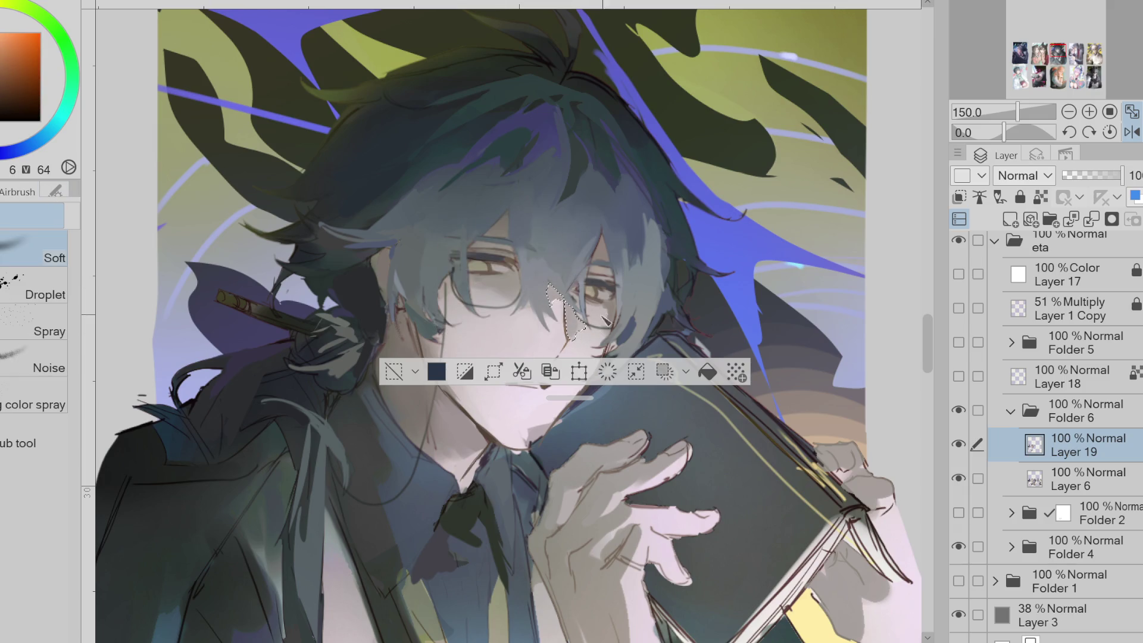
key(ctrl+d)
key(p)
Touch up the face near the eye and glasses with sampled pale purple, teal, blue and magenta
alt+click(580, 333)
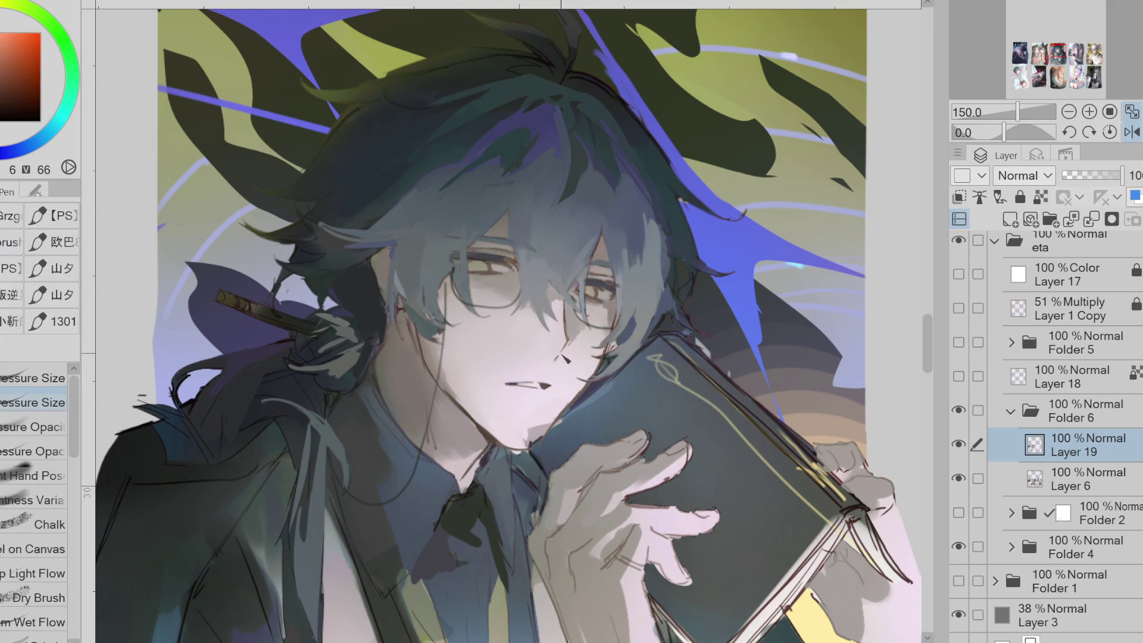
alt+click(546, 390)
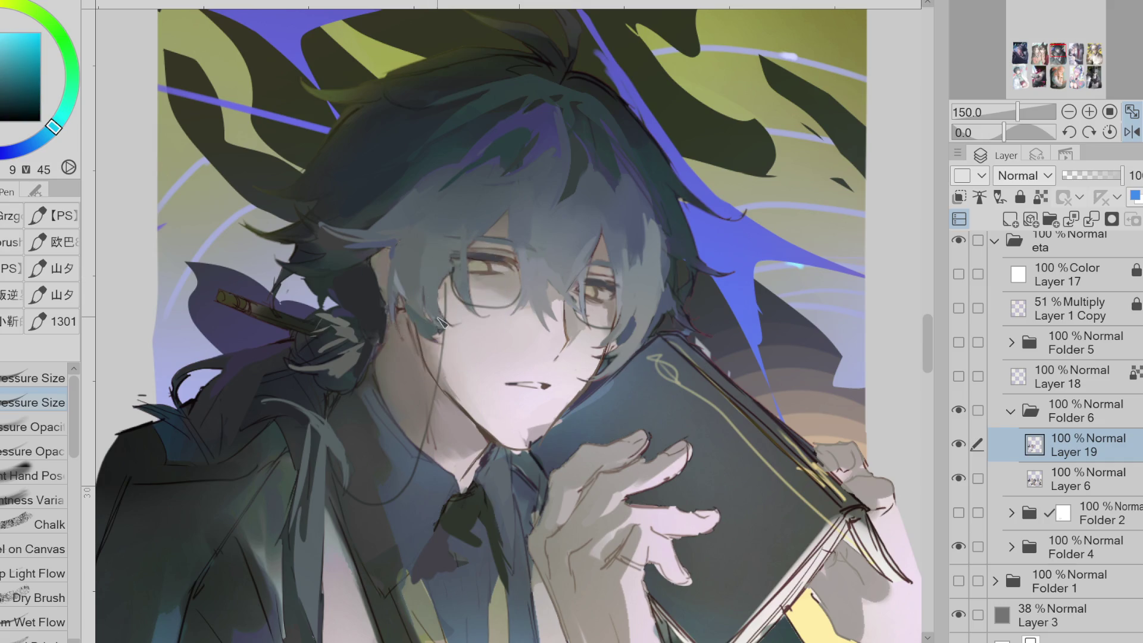
alt+click(400, 287)
alt+click(399, 290)
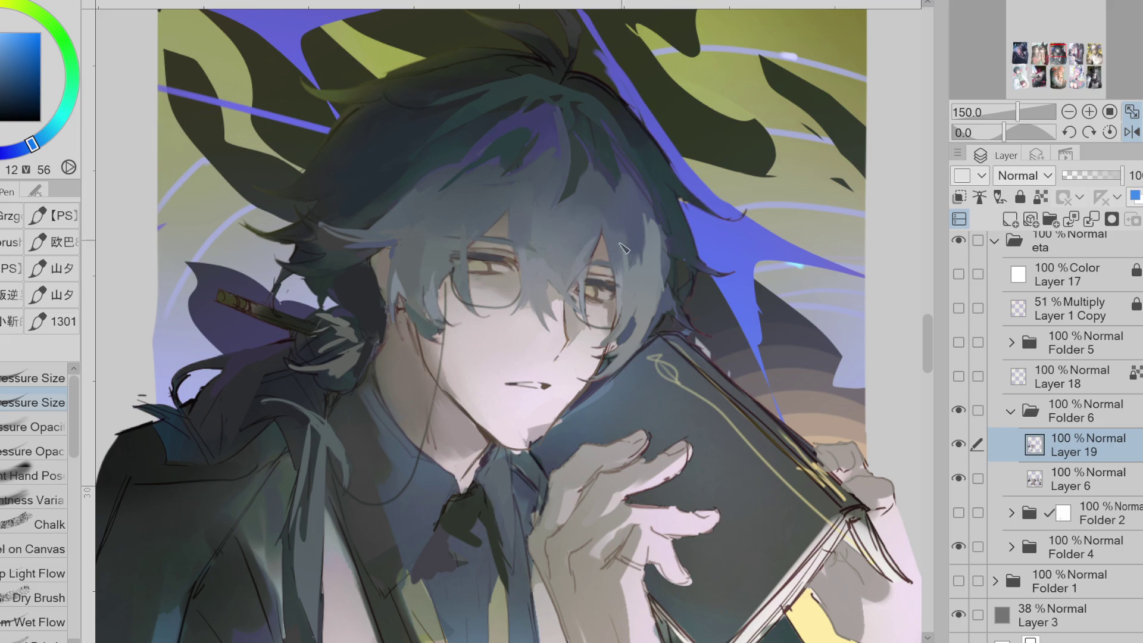
alt+click(470, 260)
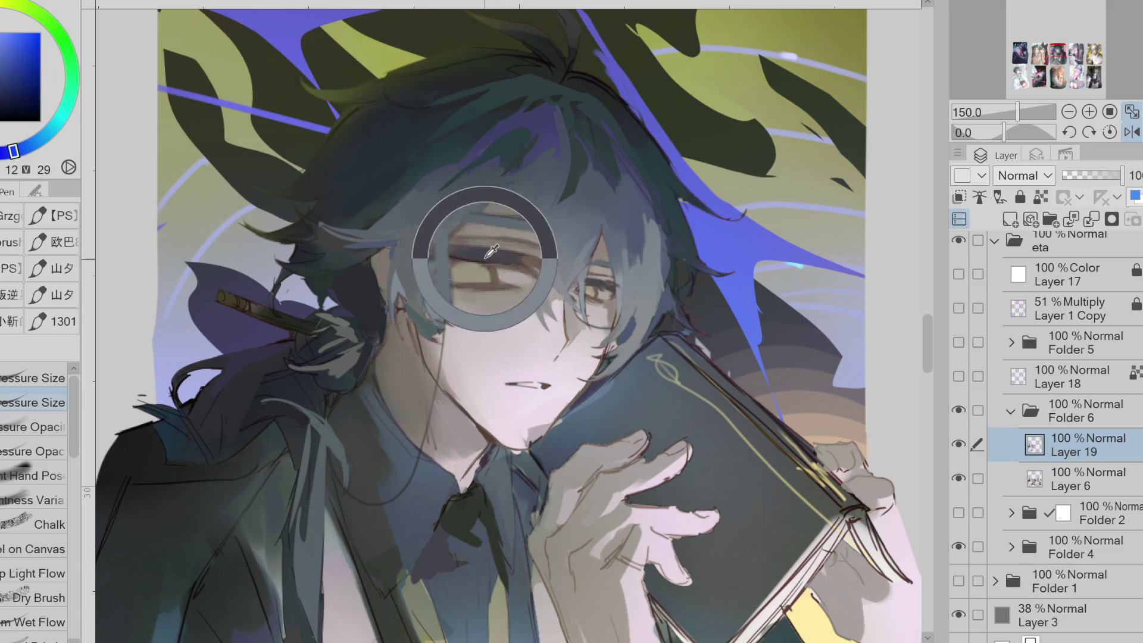
key(e)
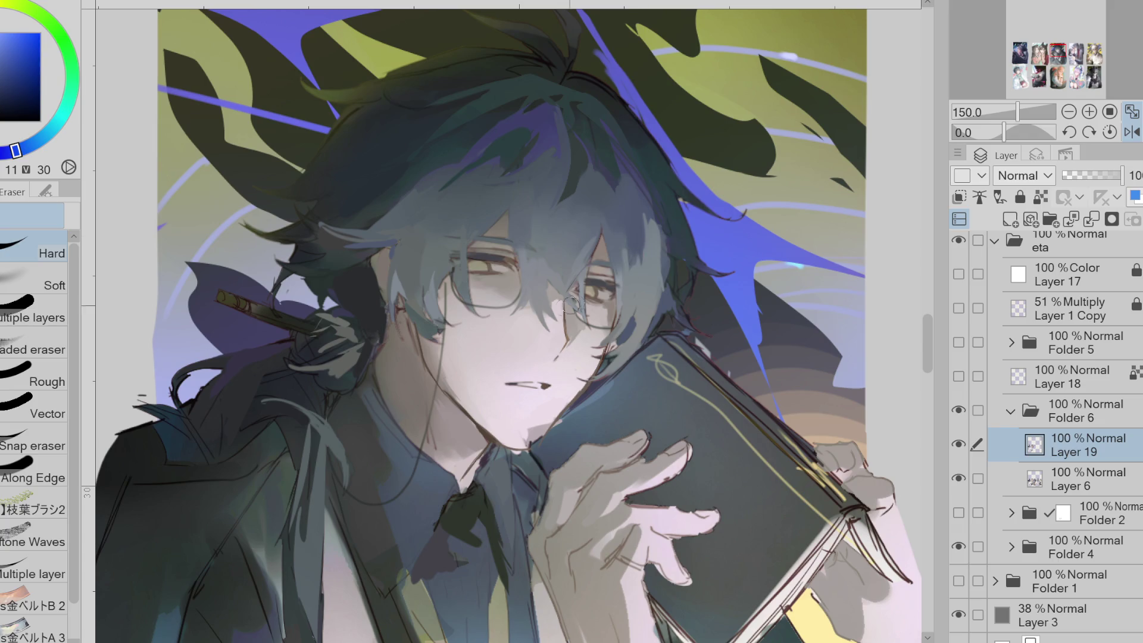
key(p)
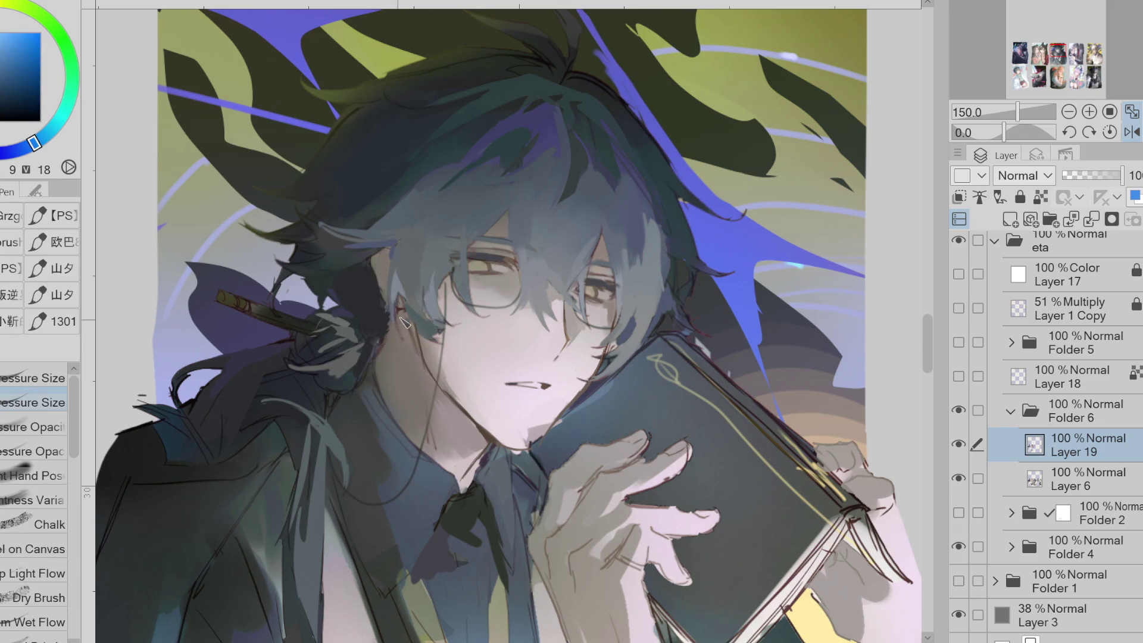
alt+click(406, 349)
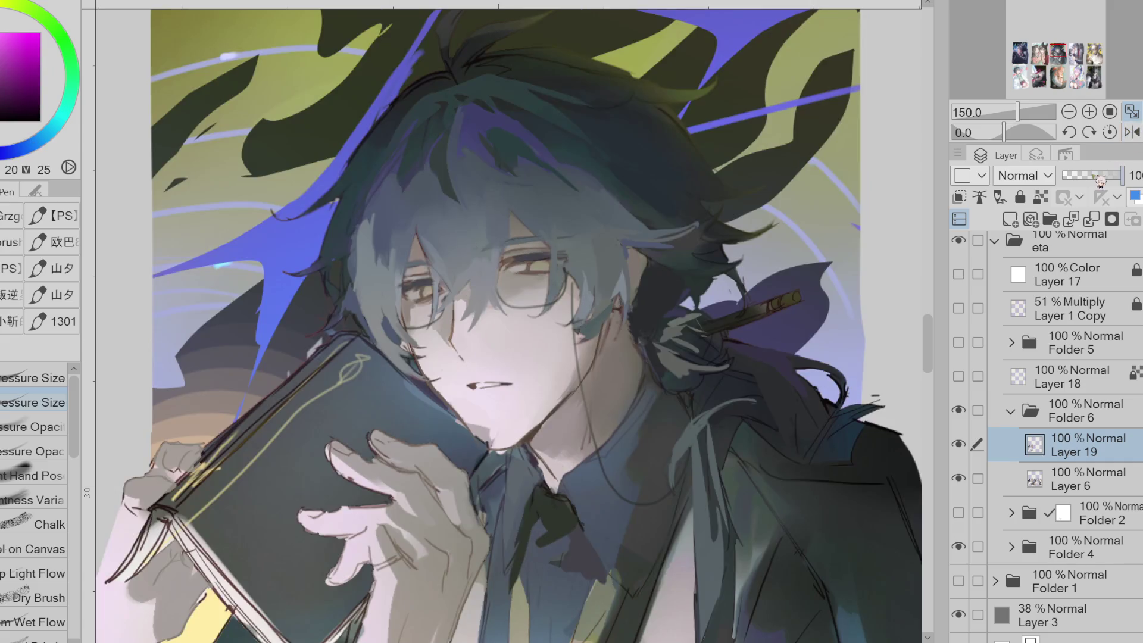
Unmirror and rotate the view about 27°, then shade the mouth and jaw with sampled blue, brown, red and orange
key(h)
drag(407, 348, 331, 612)
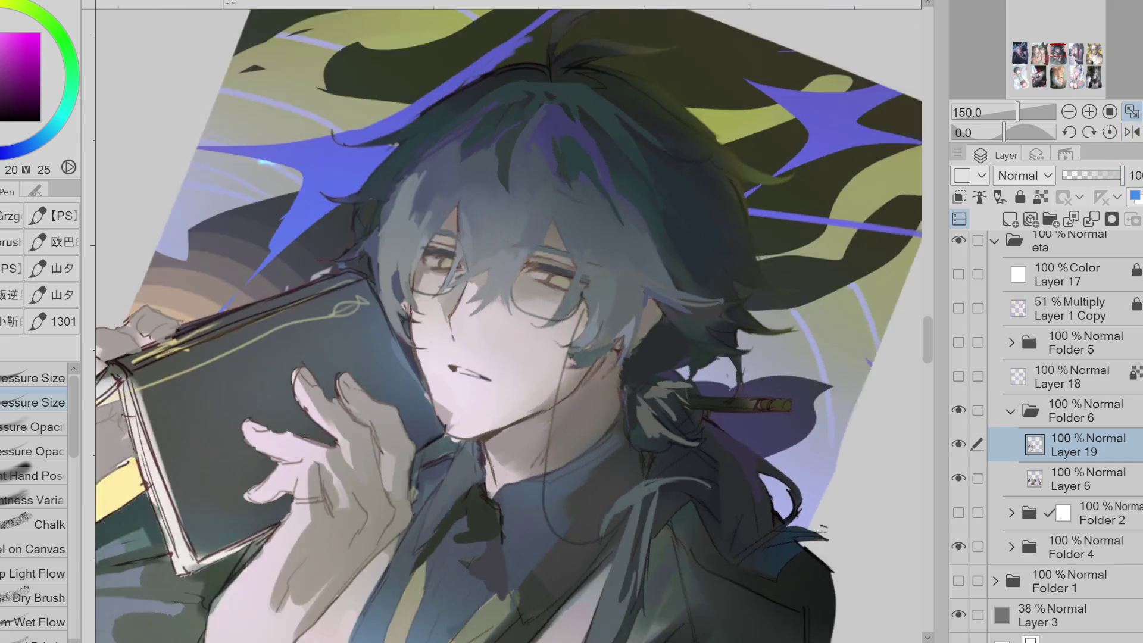
alt+click(426, 412)
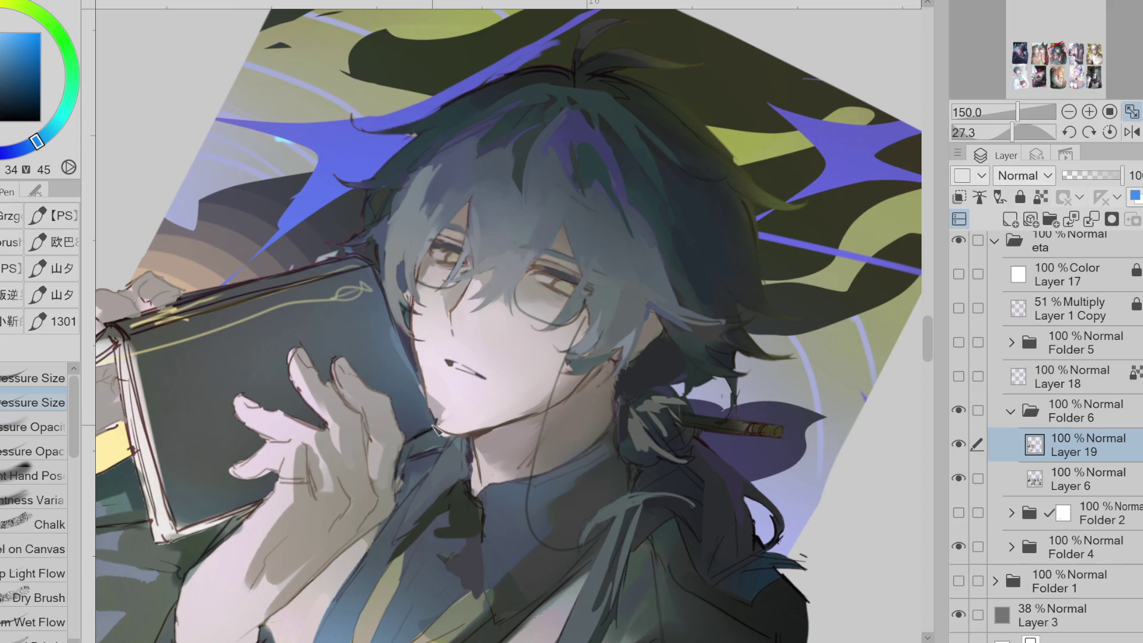
alt+click(443, 432)
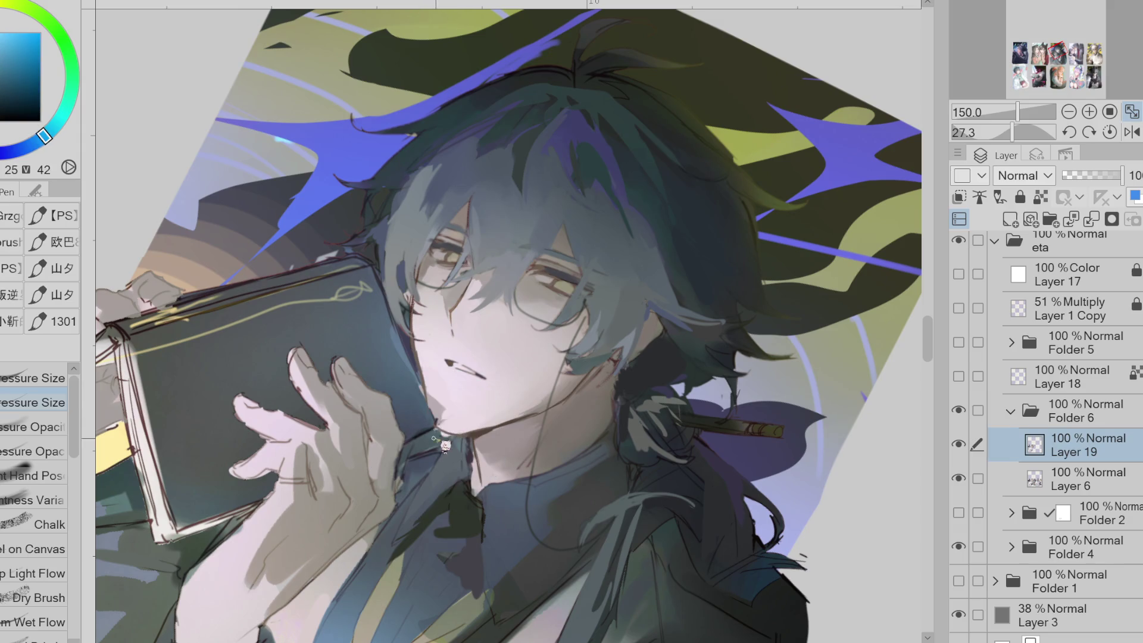
alt+click(476, 429)
alt+click(476, 453)
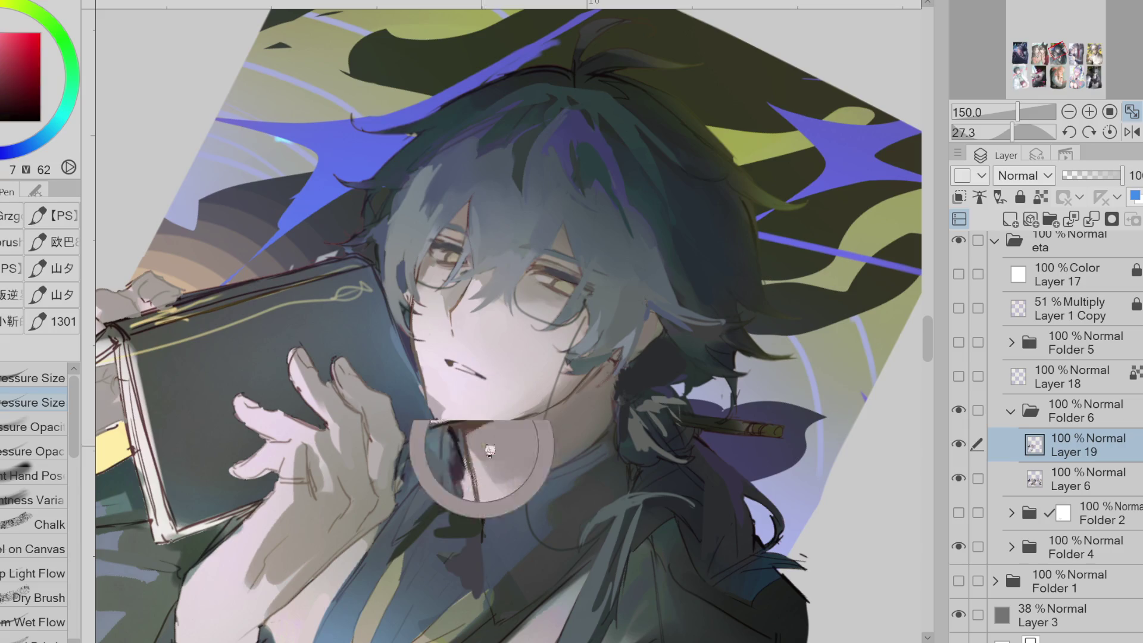
alt+click(483, 442)
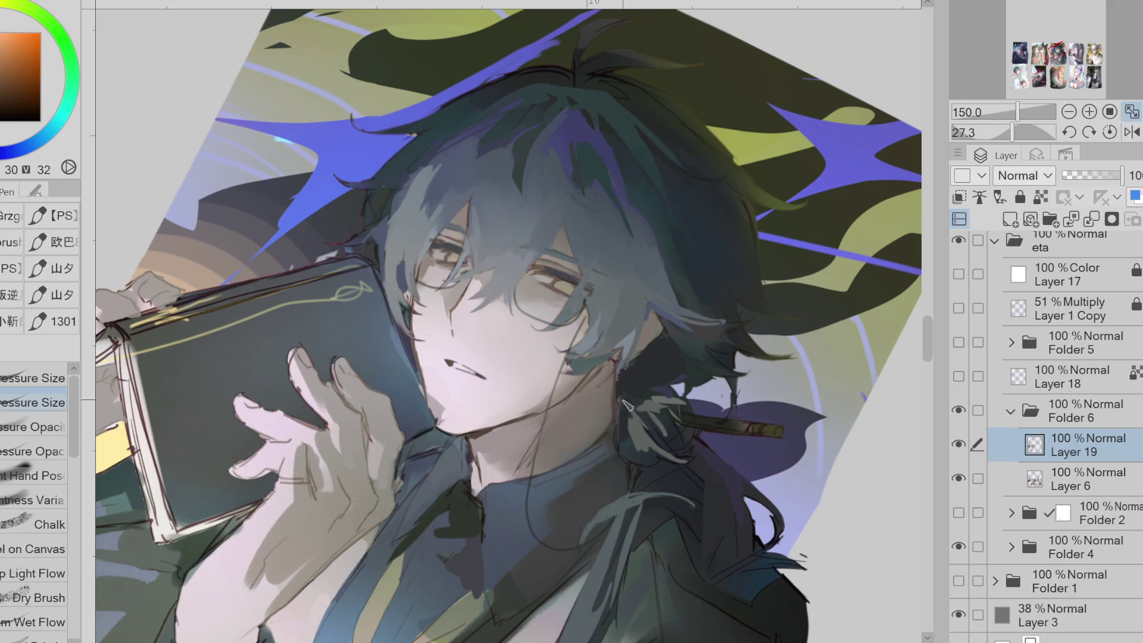
Shade around the ear and neck with sampled blue, teal and dark red, then straighten the view
alt+click(618, 371)
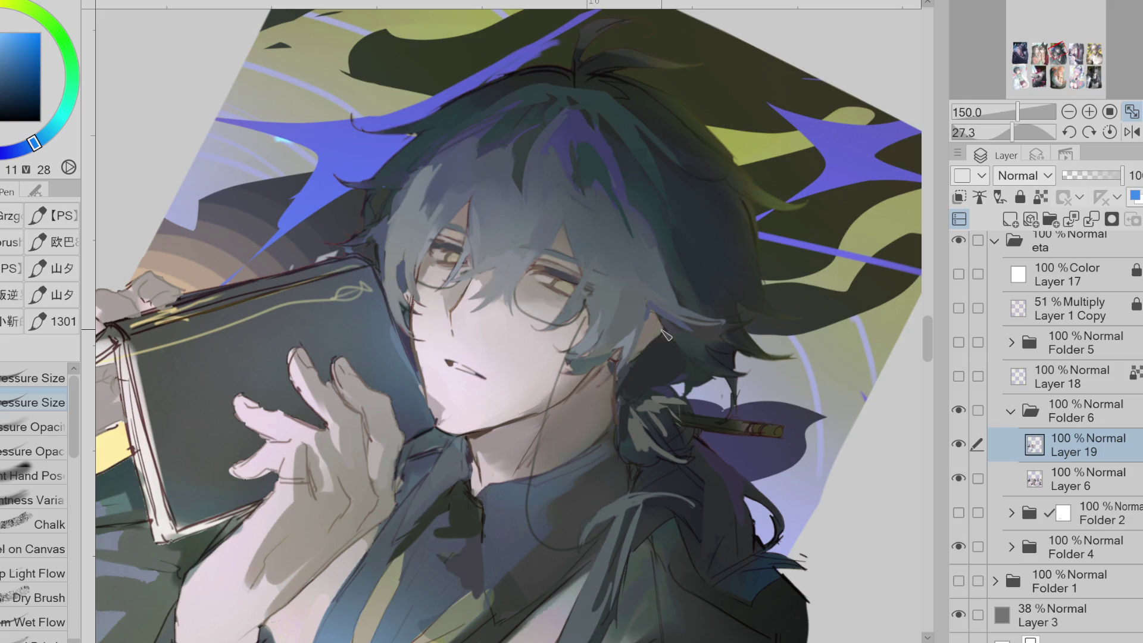
alt+click(647, 348)
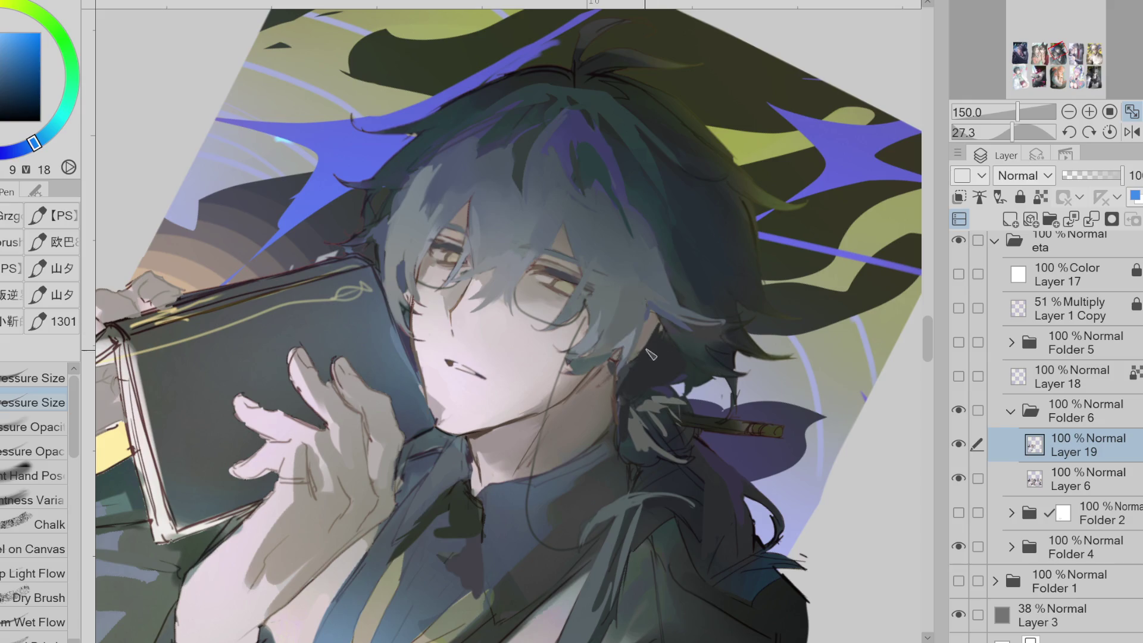
alt+click(618, 365)
alt+click(606, 372)
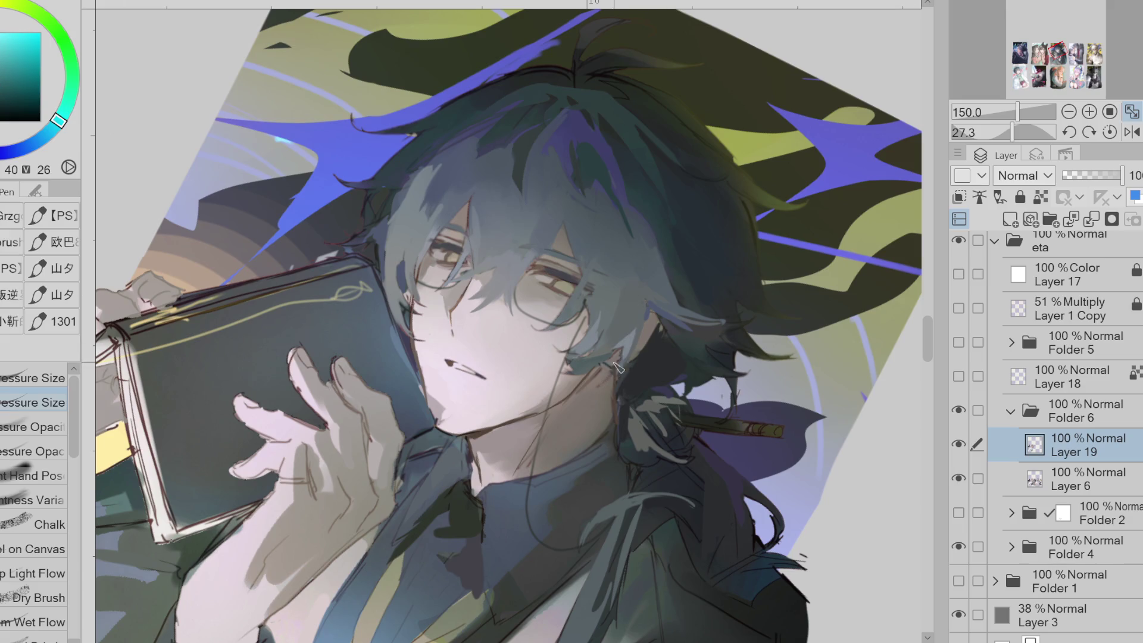
alt+click(617, 366)
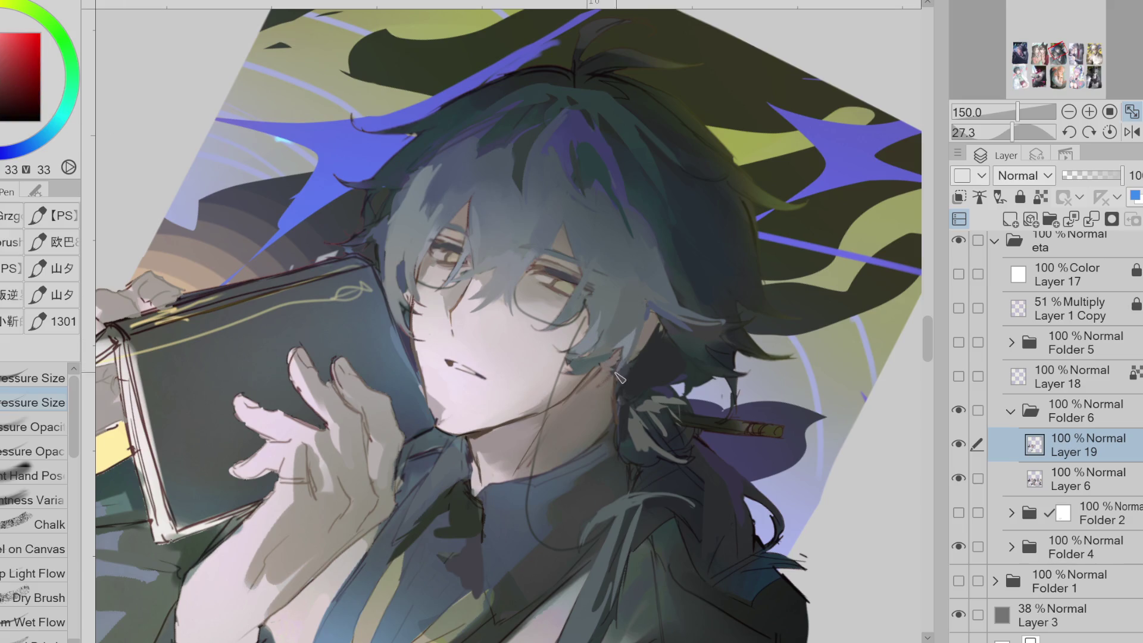
alt+click(582, 394)
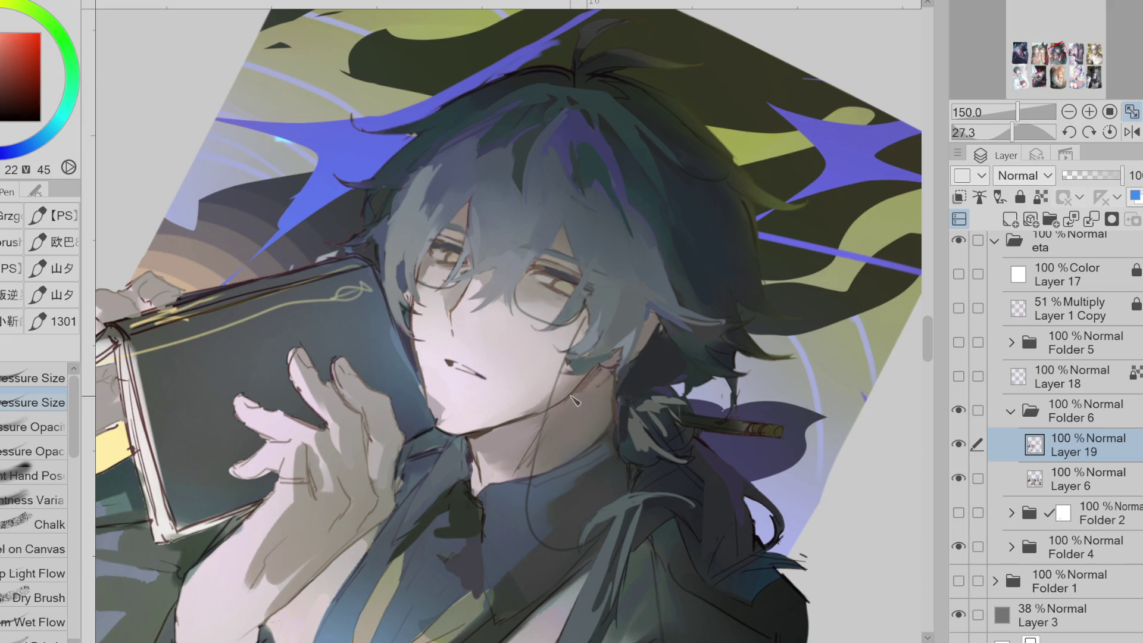
alt+click(574, 361)
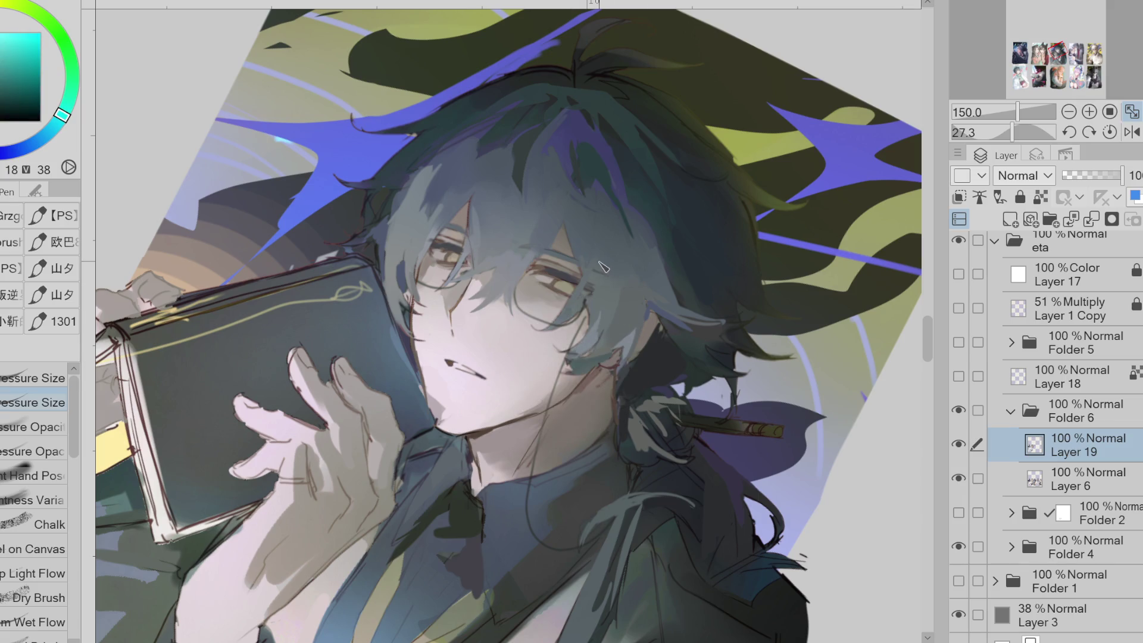
alt+click(452, 250)
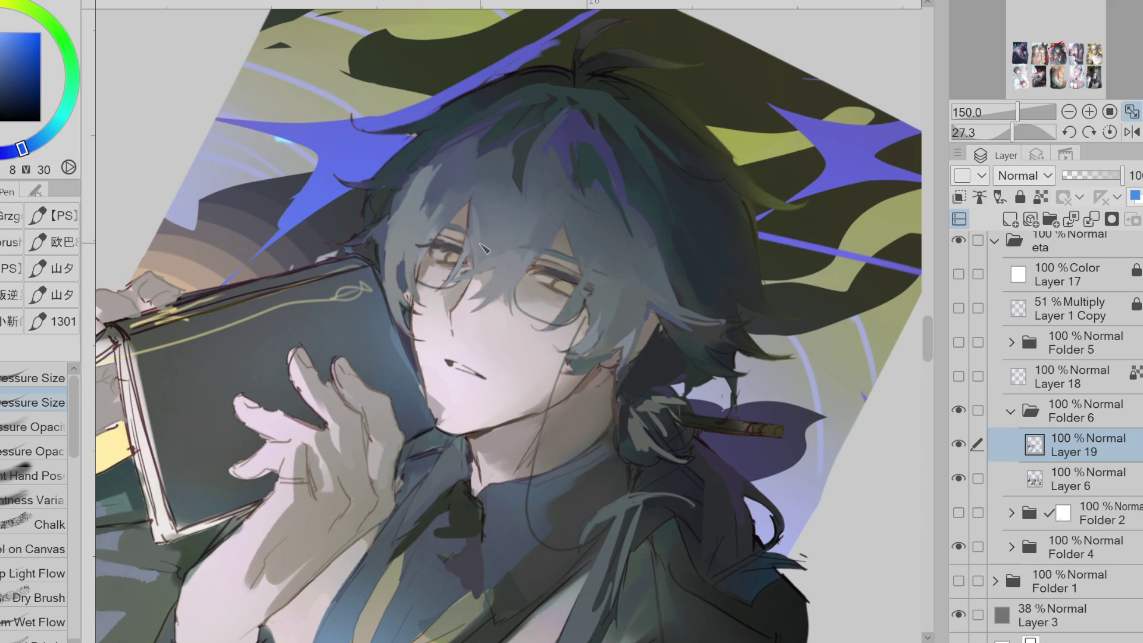
key(at)
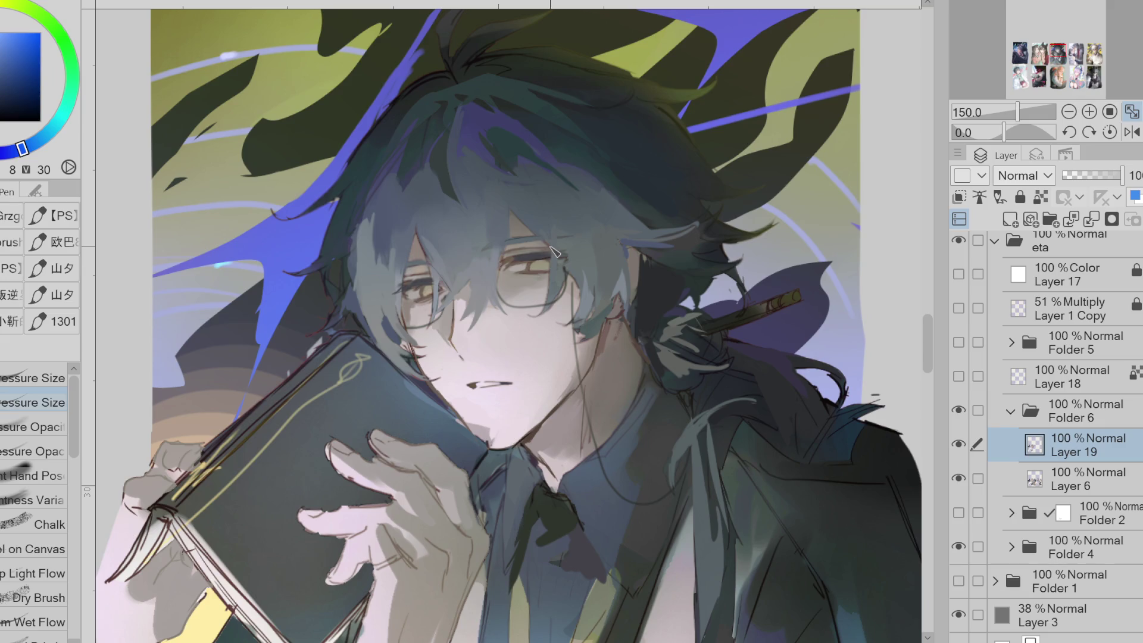
Compare with Layer 19 on and off and pick dark and lighter reds near the glasses
scroll(554, 250, down, 1)
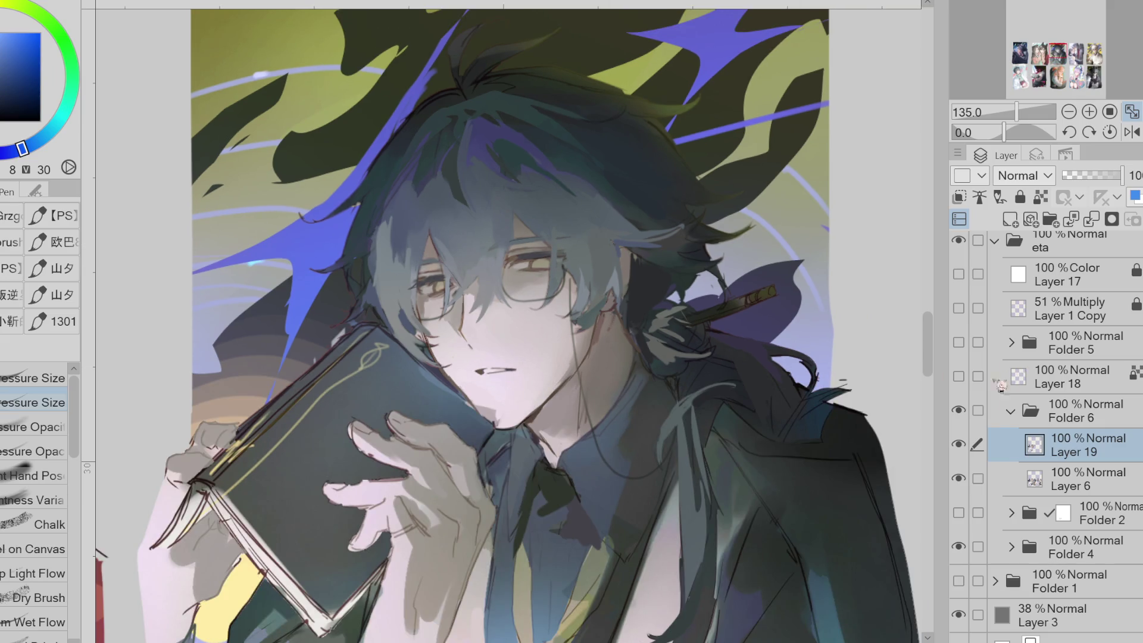
click(958, 444)
click(958, 444)
key(x)
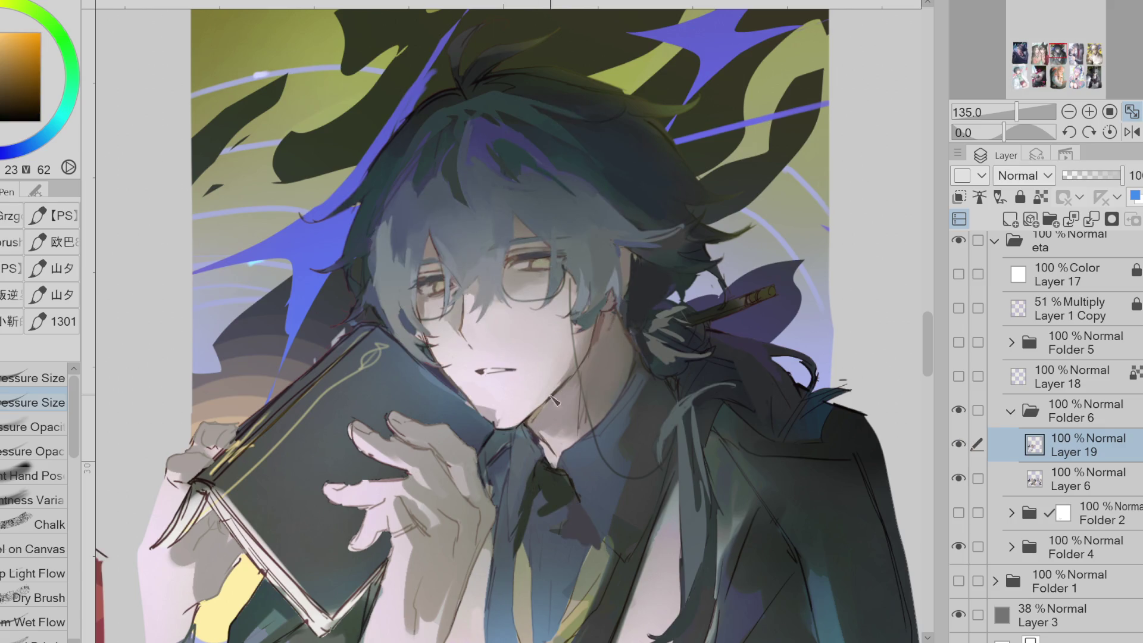
alt+click(557, 399)
alt+click(529, 279)
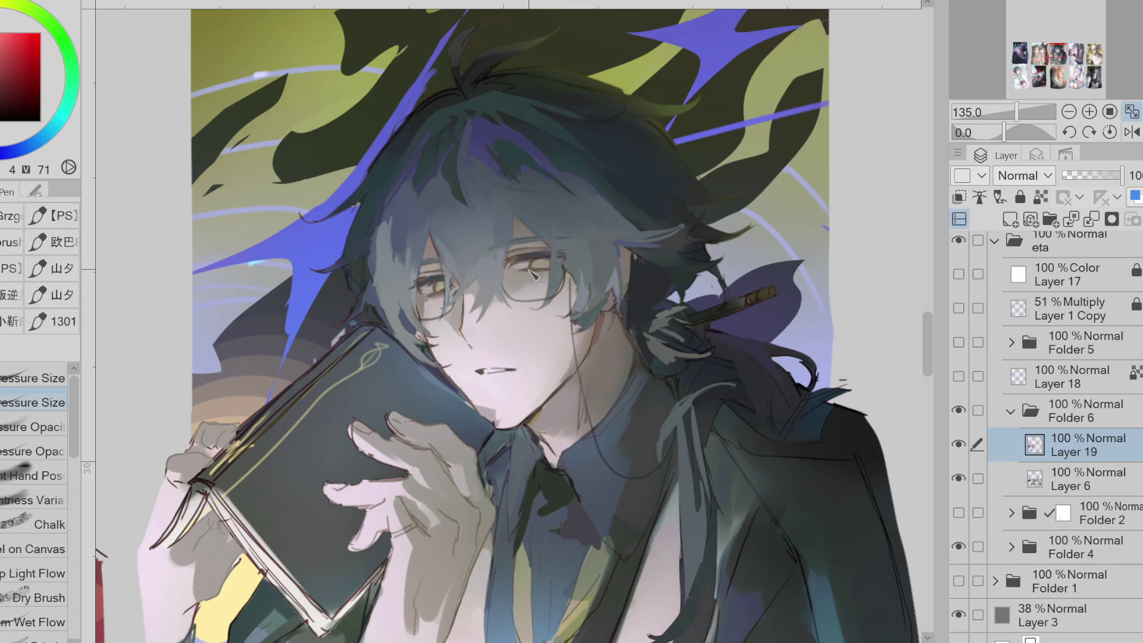
alt+click(534, 274)
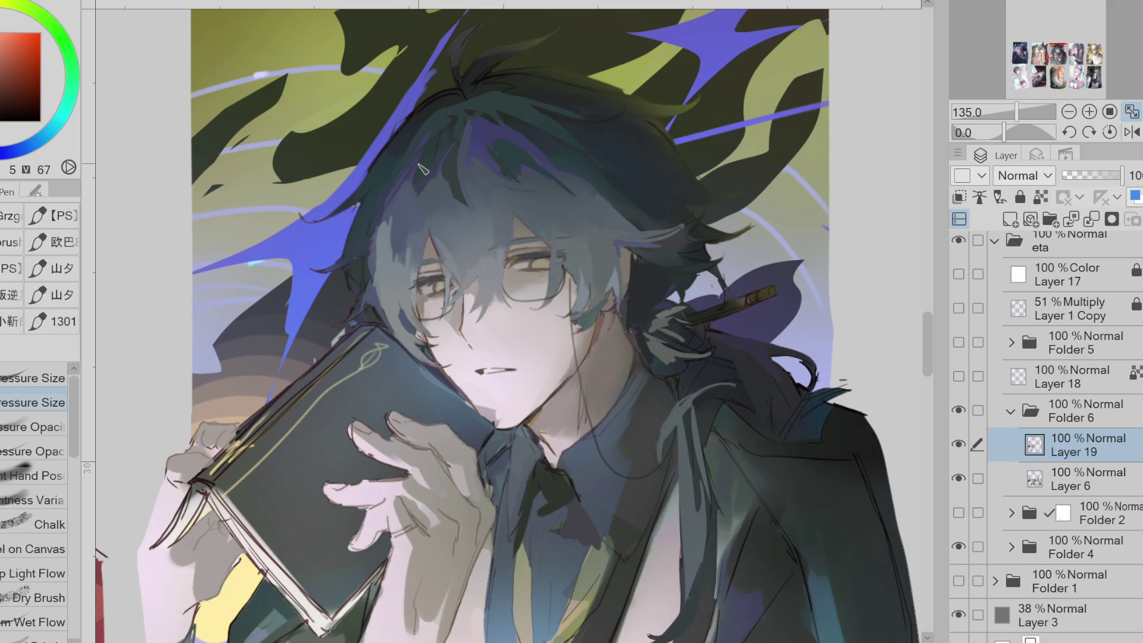
Erase the small shadow patch on the cheek and mirror the artwork view to check it
scroll(423, 170, down, 2)
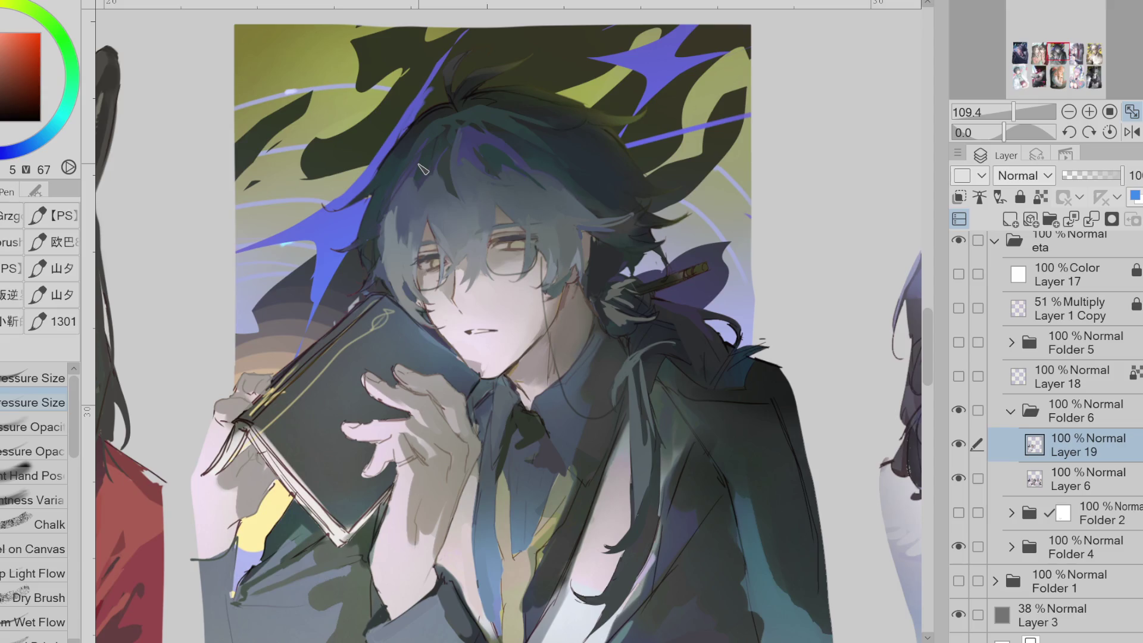
click(959, 444)
click(959, 444)
click(959, 444)
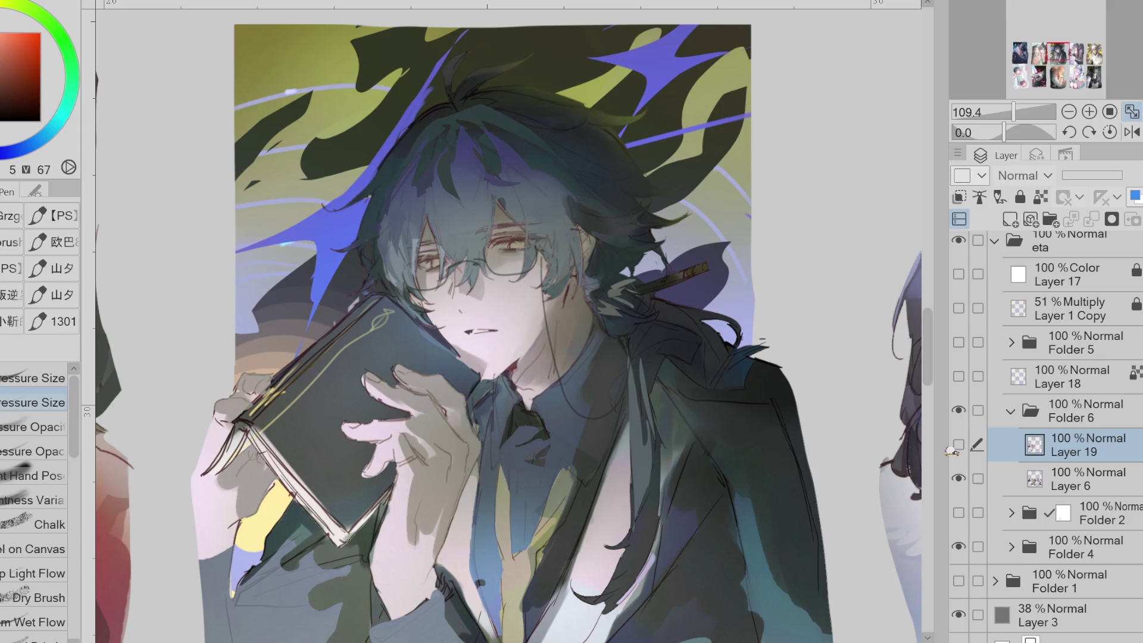
click(959, 444)
key(e)
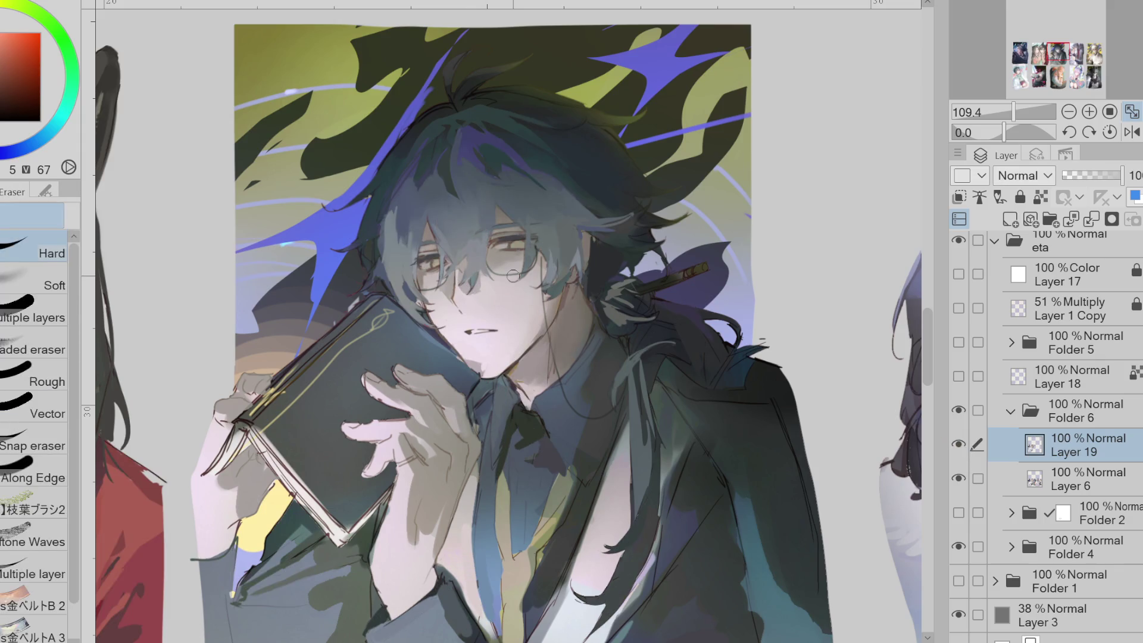
drag(461, 273, 476, 293)
click(1132, 132)
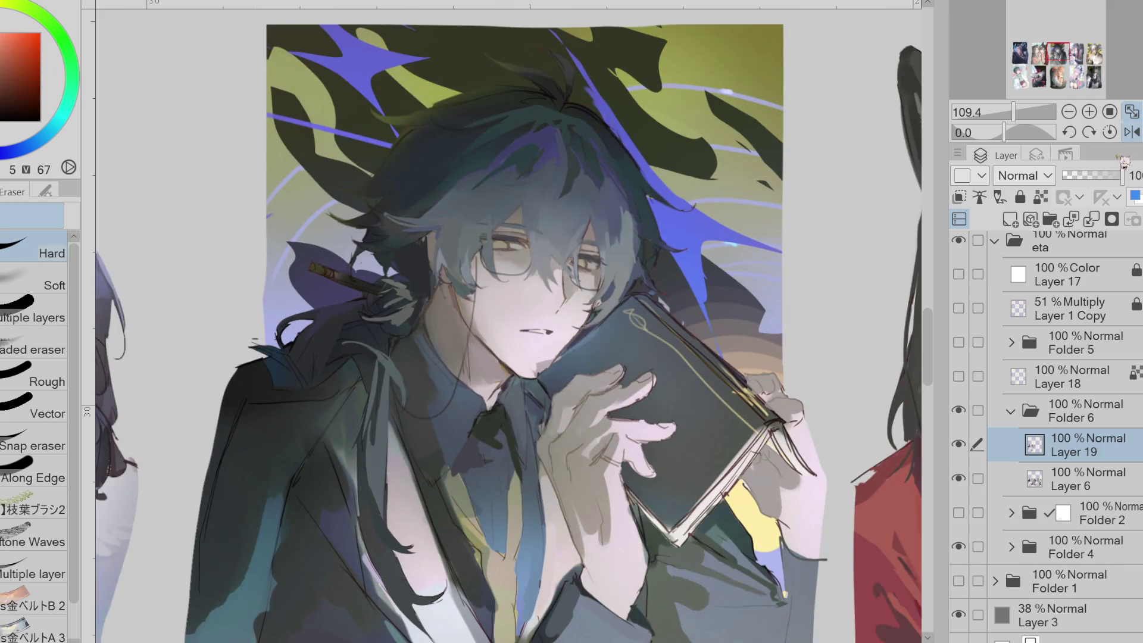
ctrl+click(564, 295)
key(p)
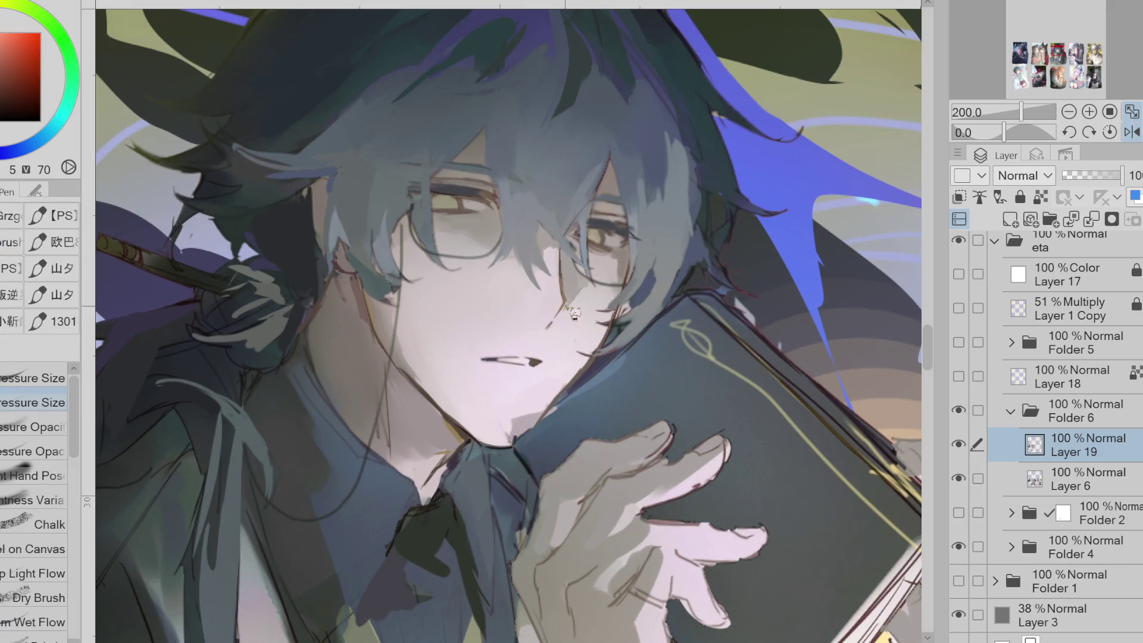
alt+click(572, 304)
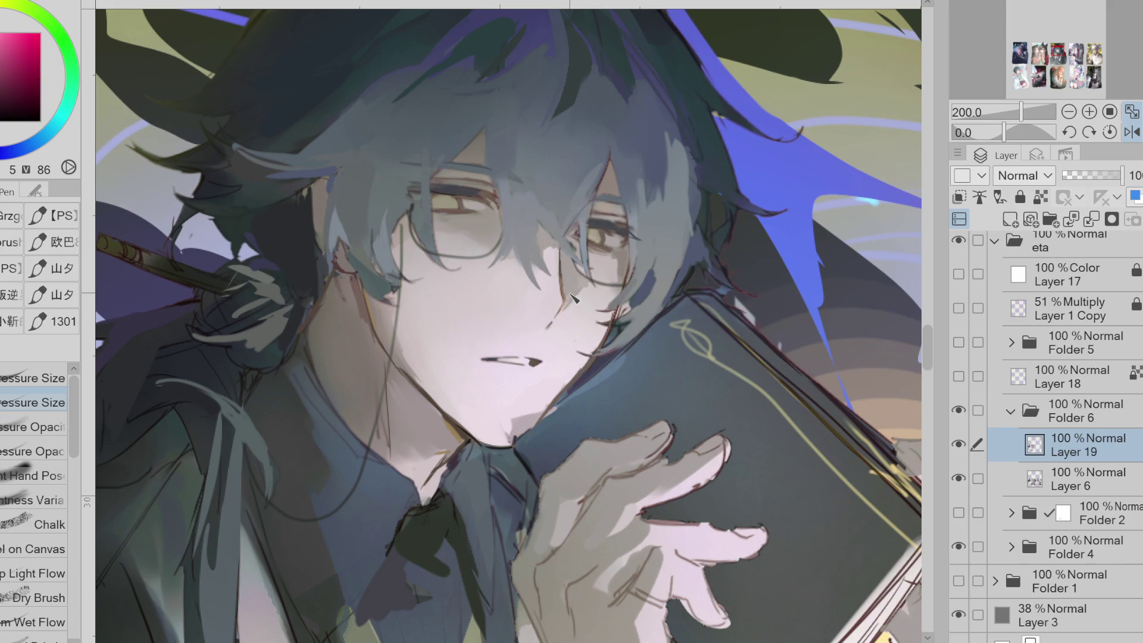
alt+click(551, 257)
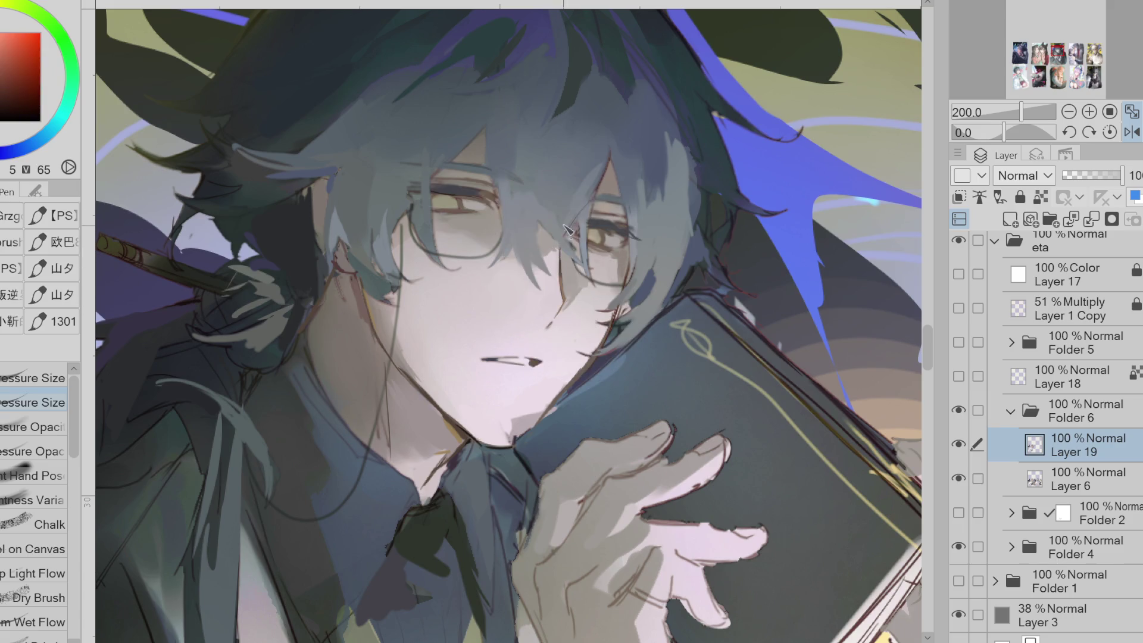
alt+click(548, 217)
click(964, 447)
click(964, 448)
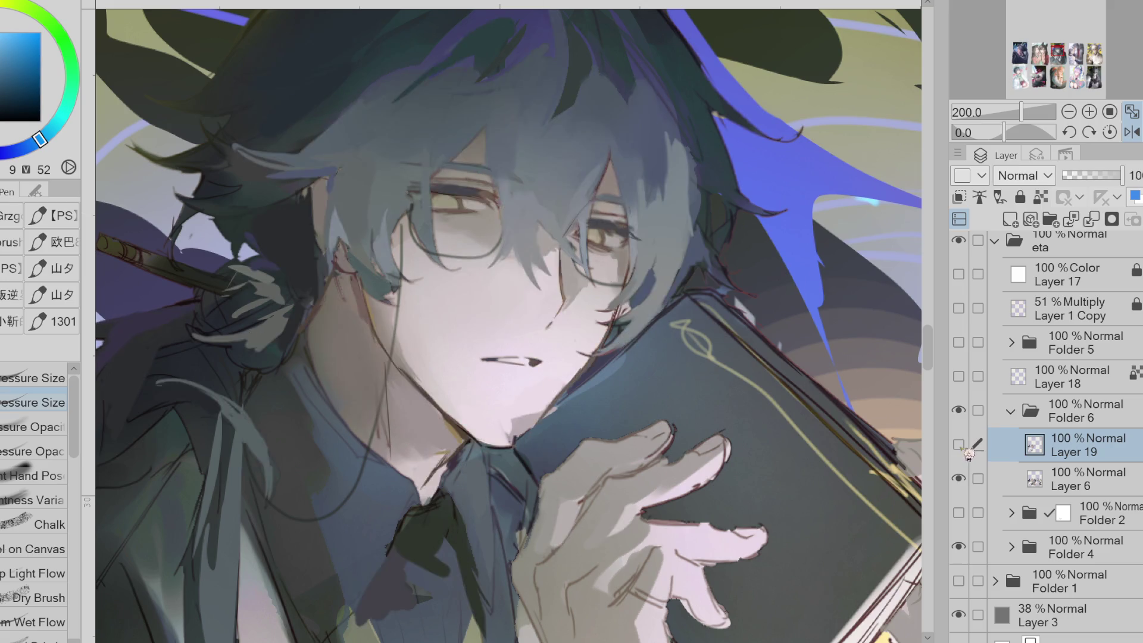
click(963, 448)
click(963, 448)
click(966, 454)
click(965, 453)
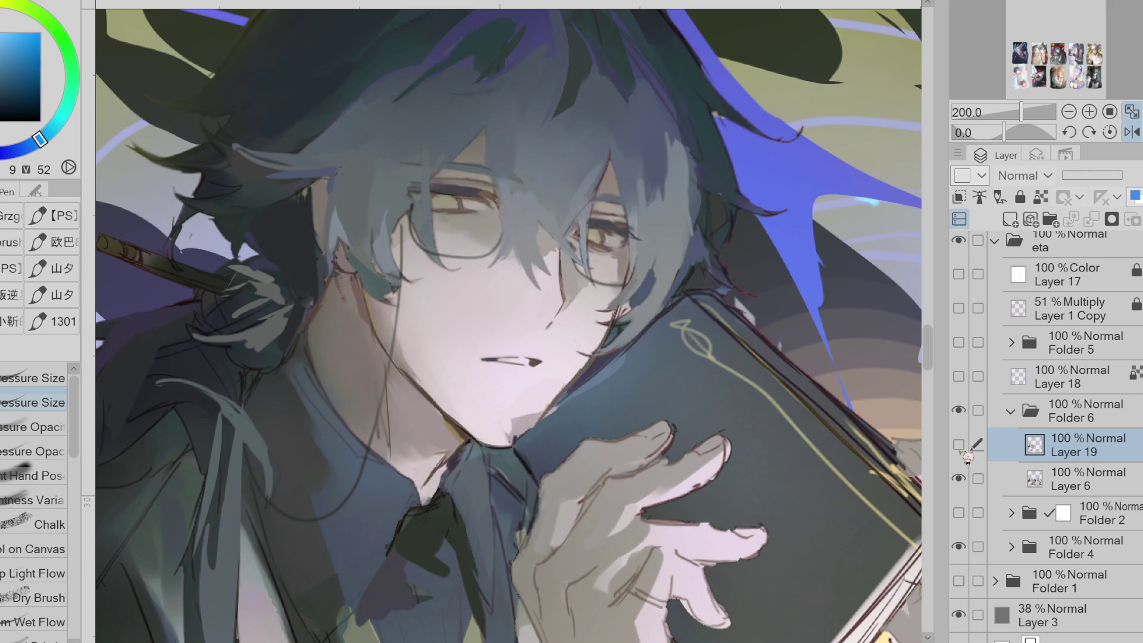
click(965, 454)
click(966, 454)
click(965, 454)
click(965, 454)
click(965, 454)
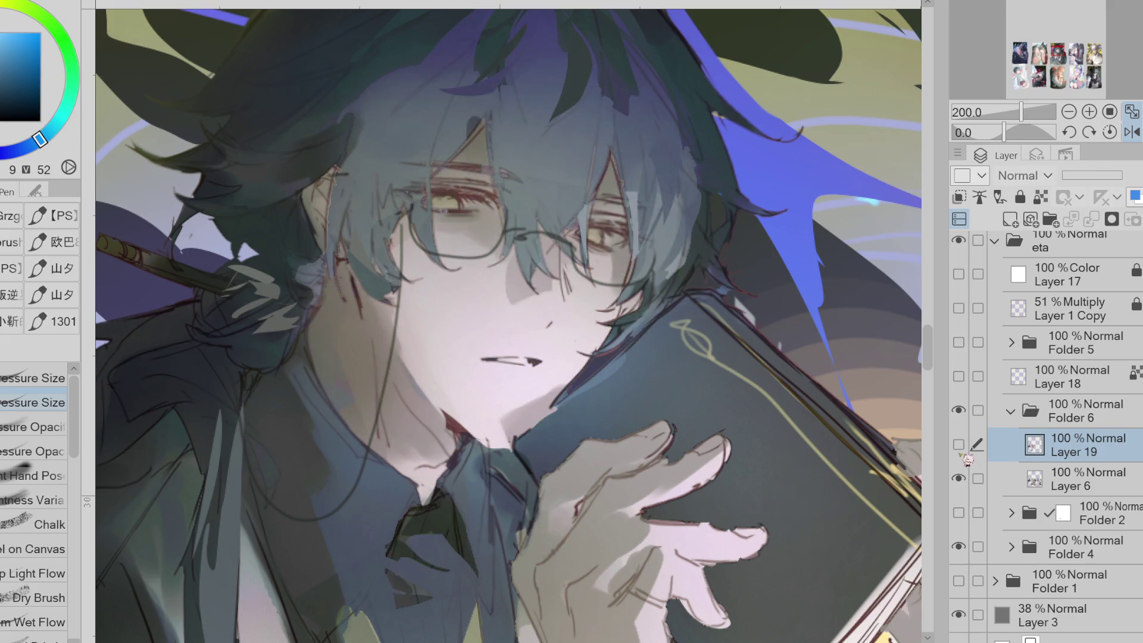
click(963, 452)
alt+click(313, 335)
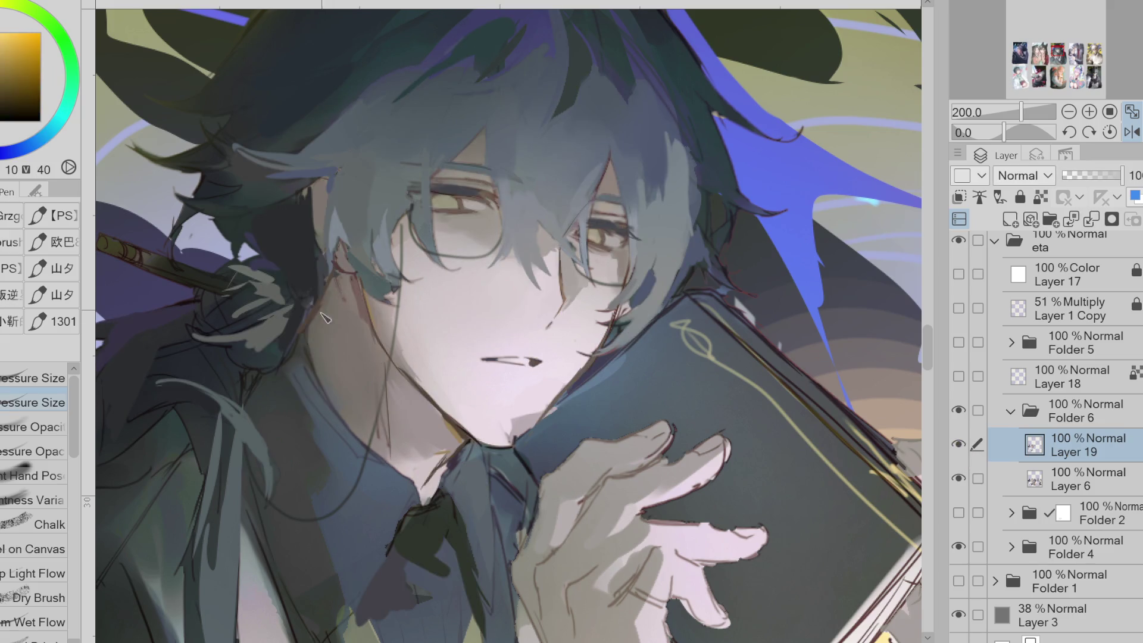
alt+click(325, 257)
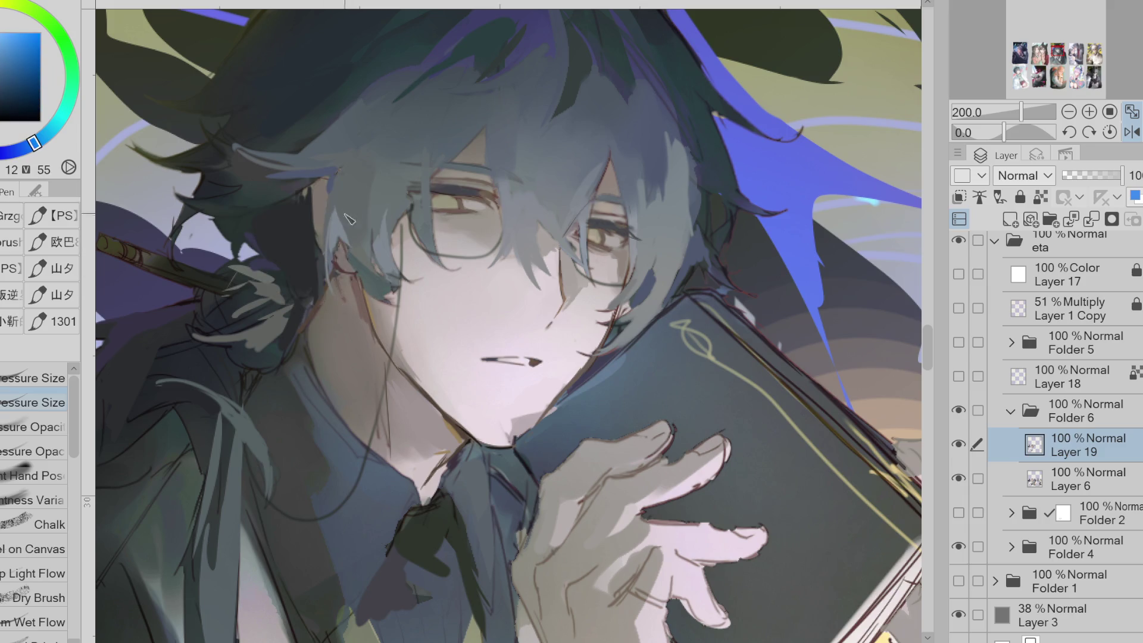
alt+click(336, 260)
scroll(363, 381, down, 1)
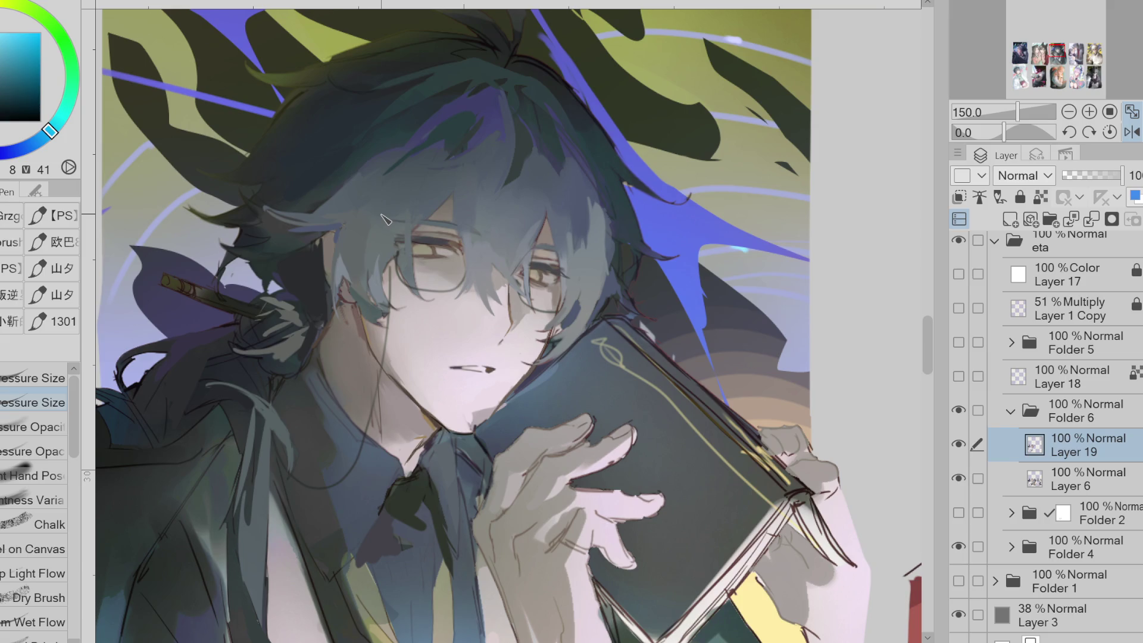
Select the hair region by colour and switch to a pressure-opacity brush with a sampled hair tone
key(w)
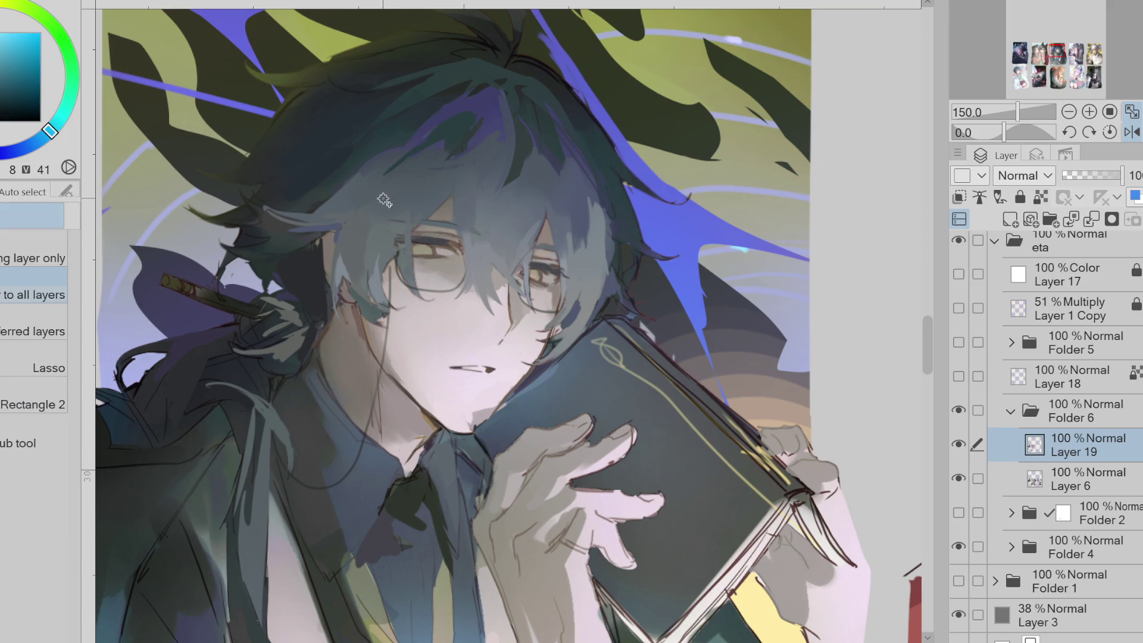
click(384, 200)
alt+click(441, 191)
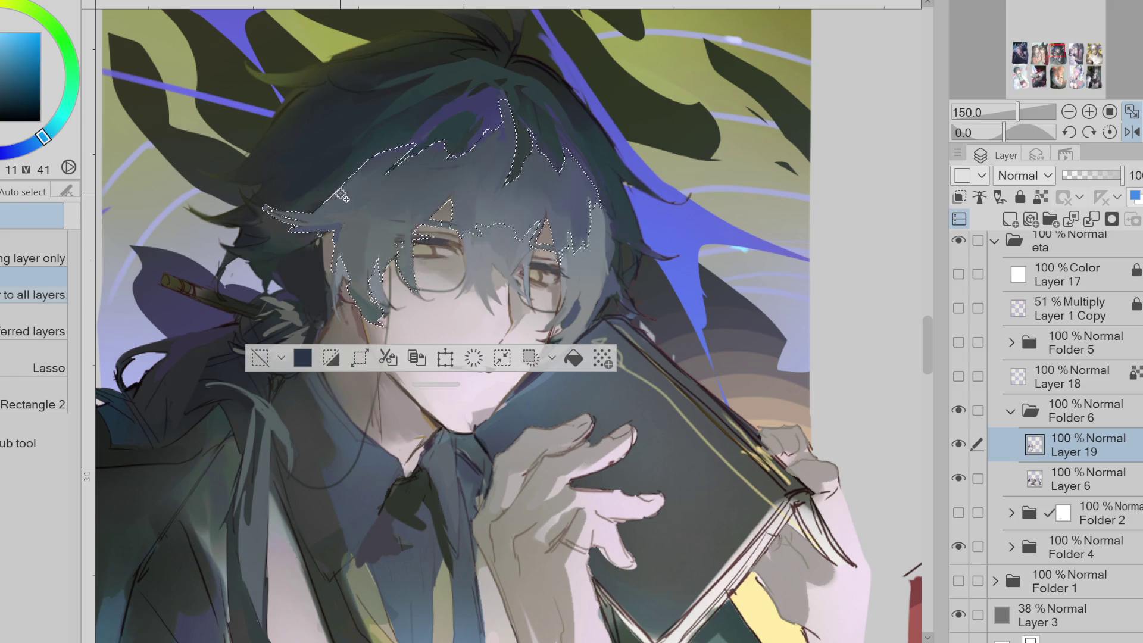
key(p)
click(33, 427)
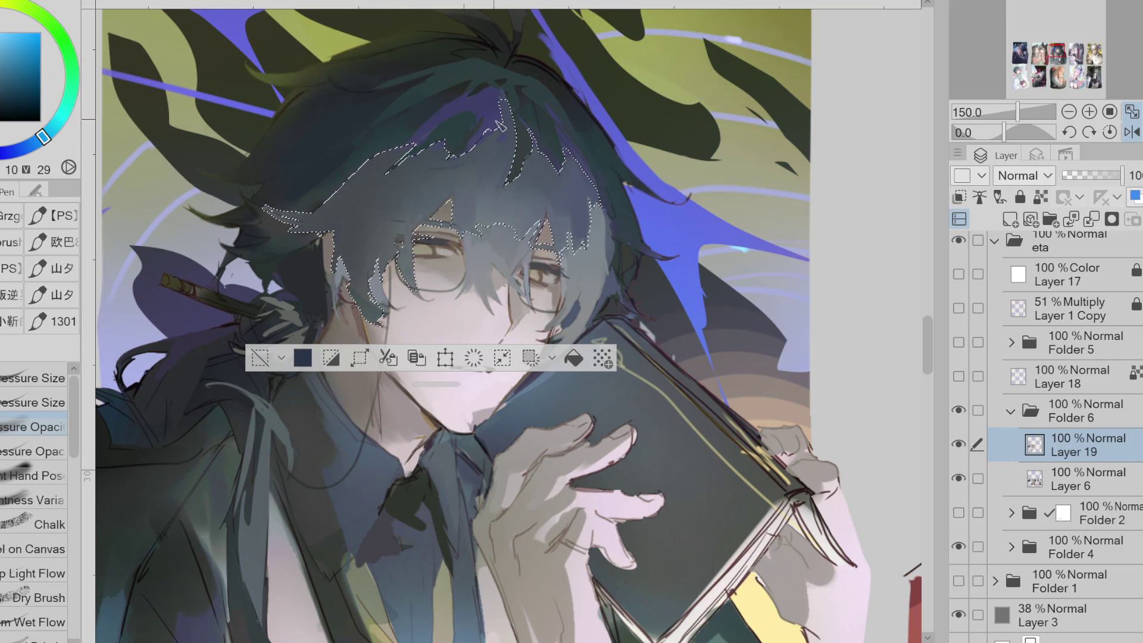
alt+click(357, 198)
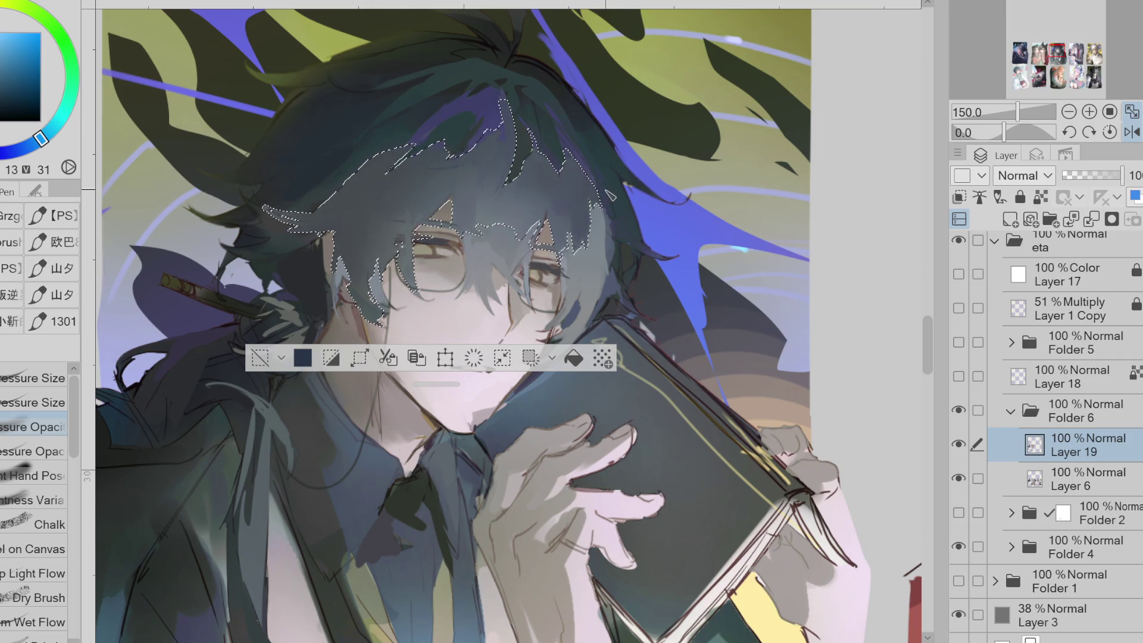
key(ctrl+d)
Paint darker grey-blue shading into the hair near the fringe and smooth it
alt+click(595, 206)
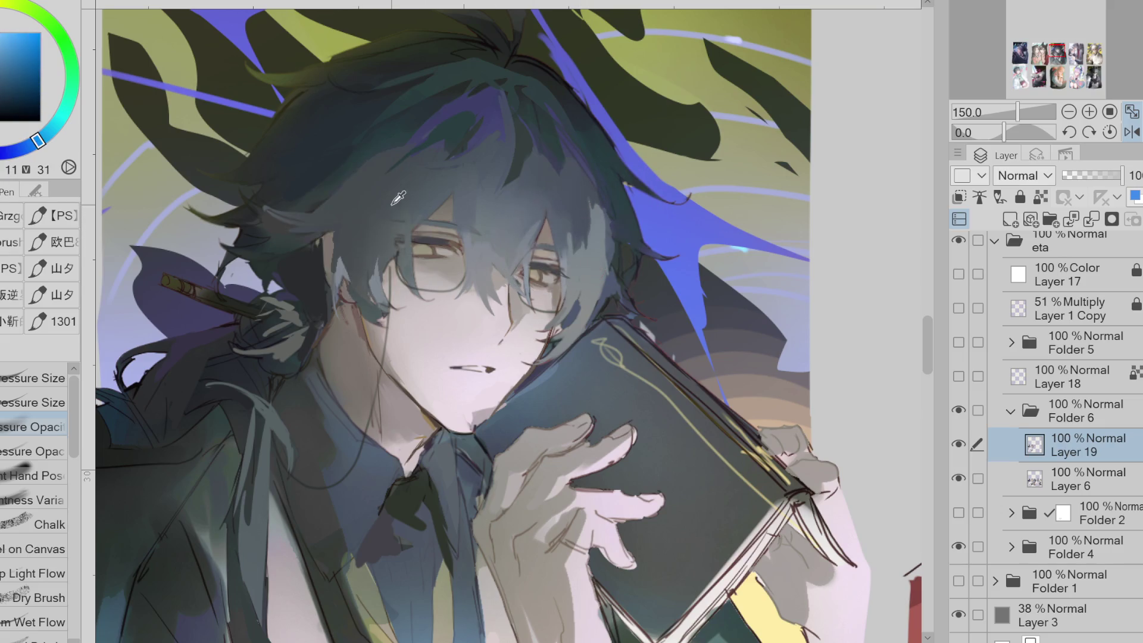
alt+click(598, 221)
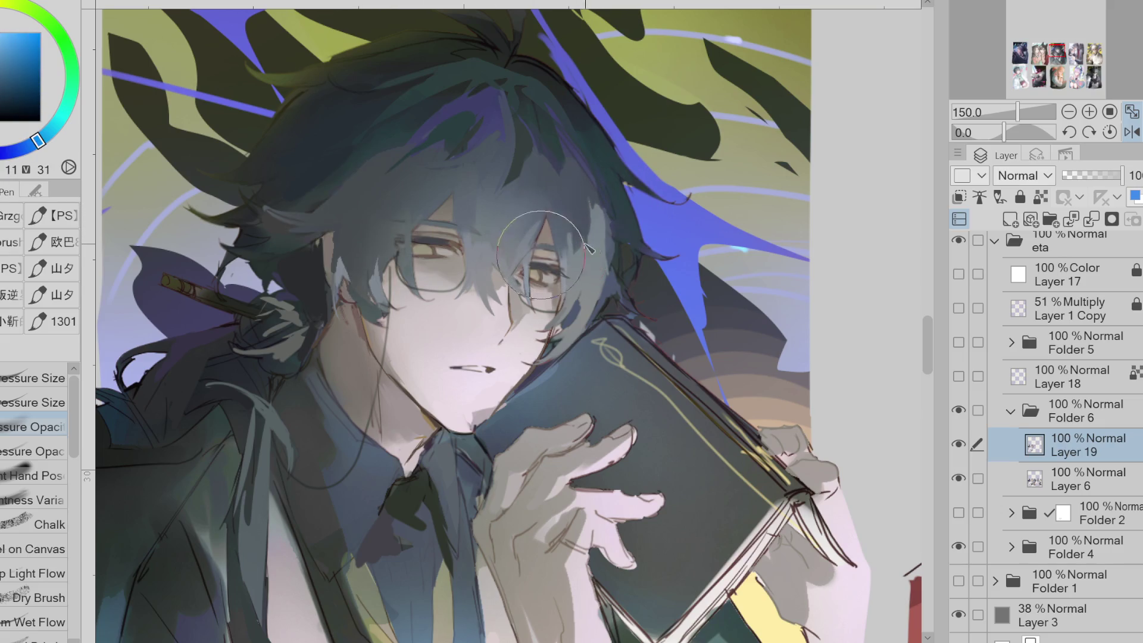
click(33, 451)
drag(588, 199, 599, 253)
alt+click(591, 292)
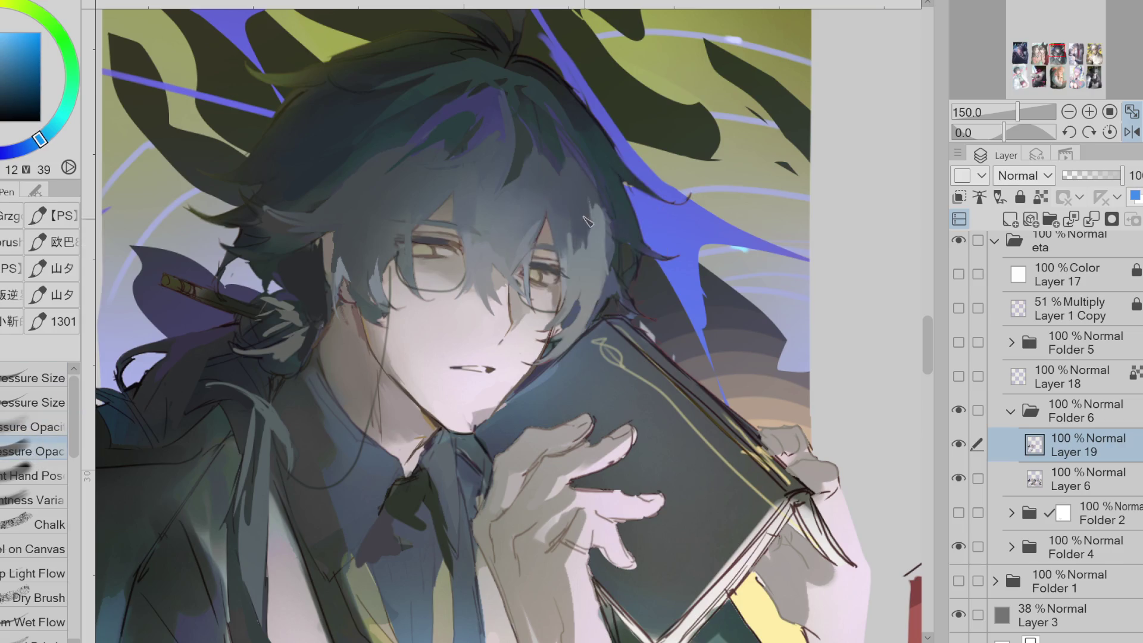
drag(589, 206, 598, 286)
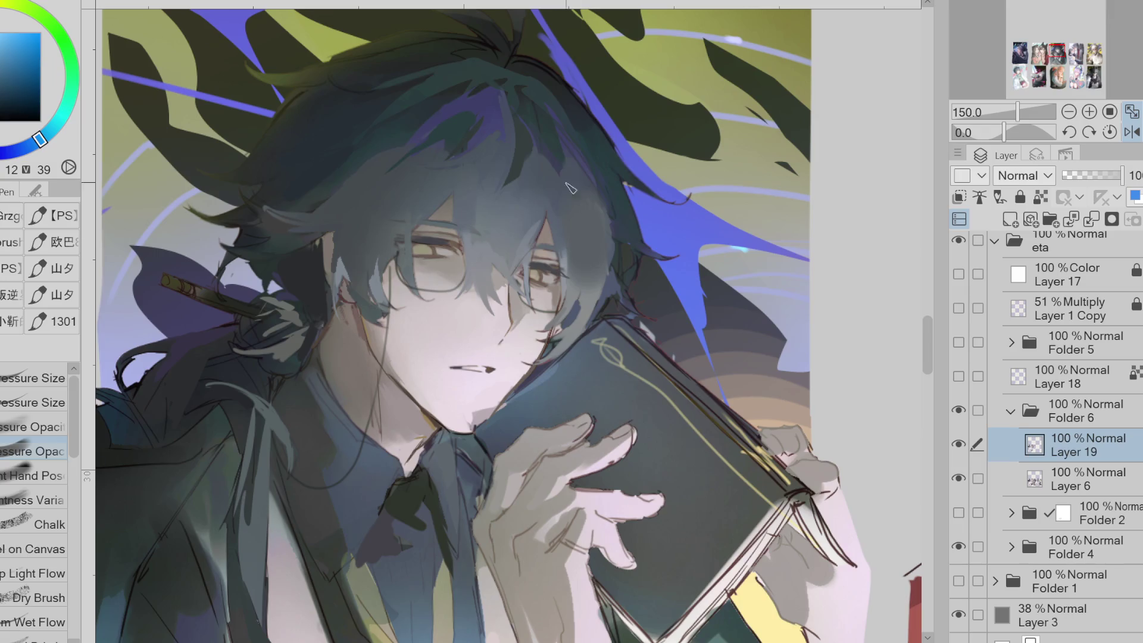
Paint dark blue-violet into the top of the hair and blend in dark teal
alt+click(479, 152)
alt+click(497, 104)
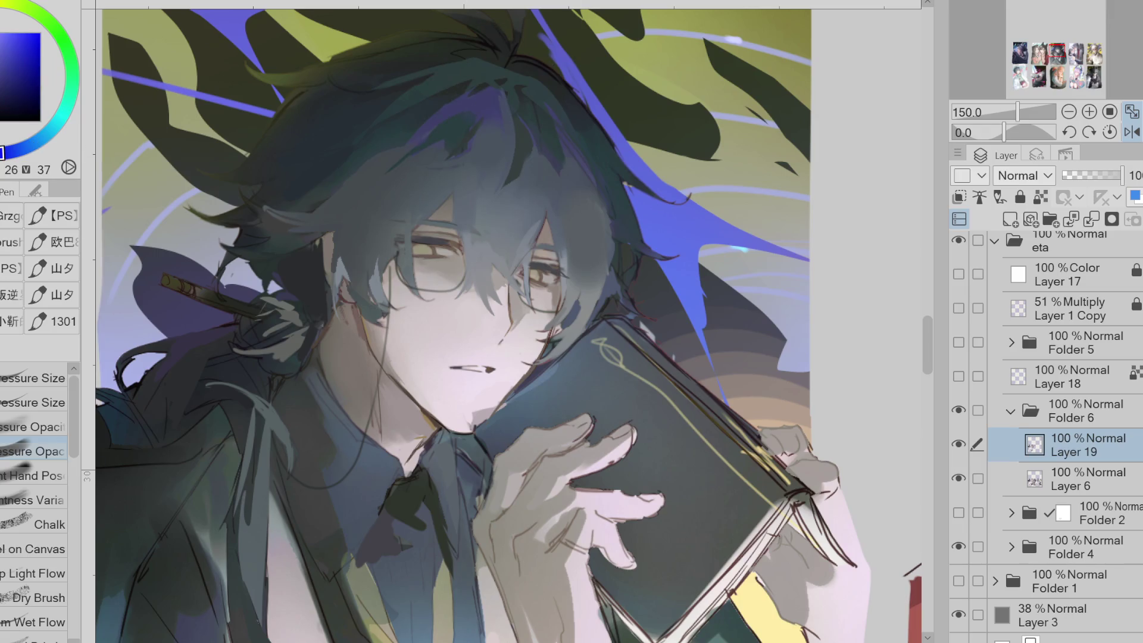
drag(503, 101, 452, 94)
alt+click(440, 128)
drag(429, 154, 464, 142)
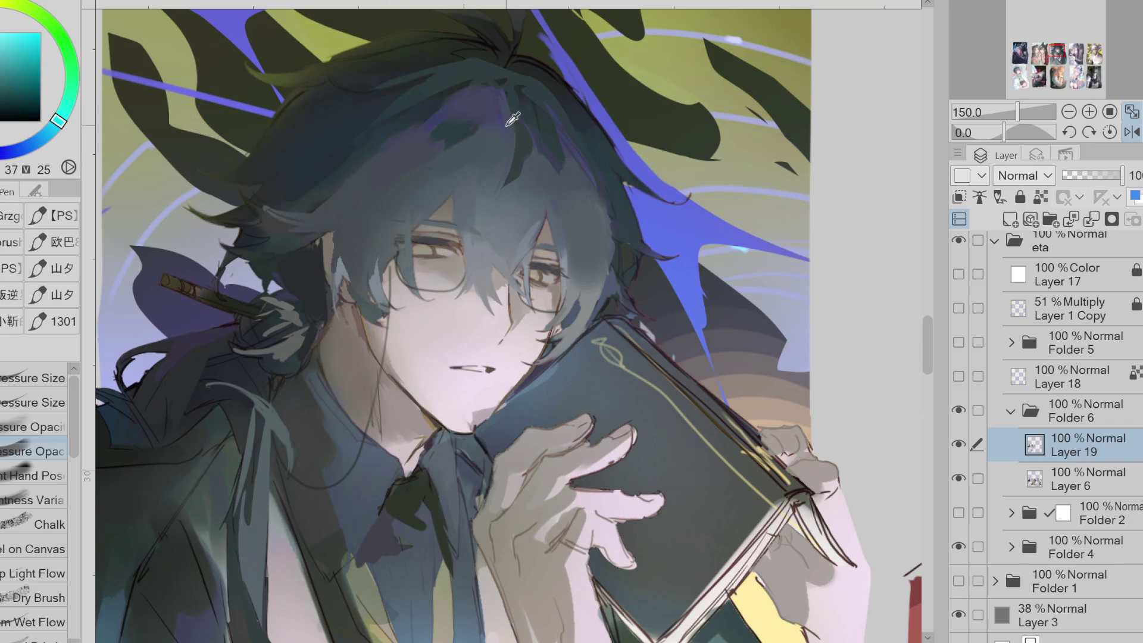
alt+click(464, 140)
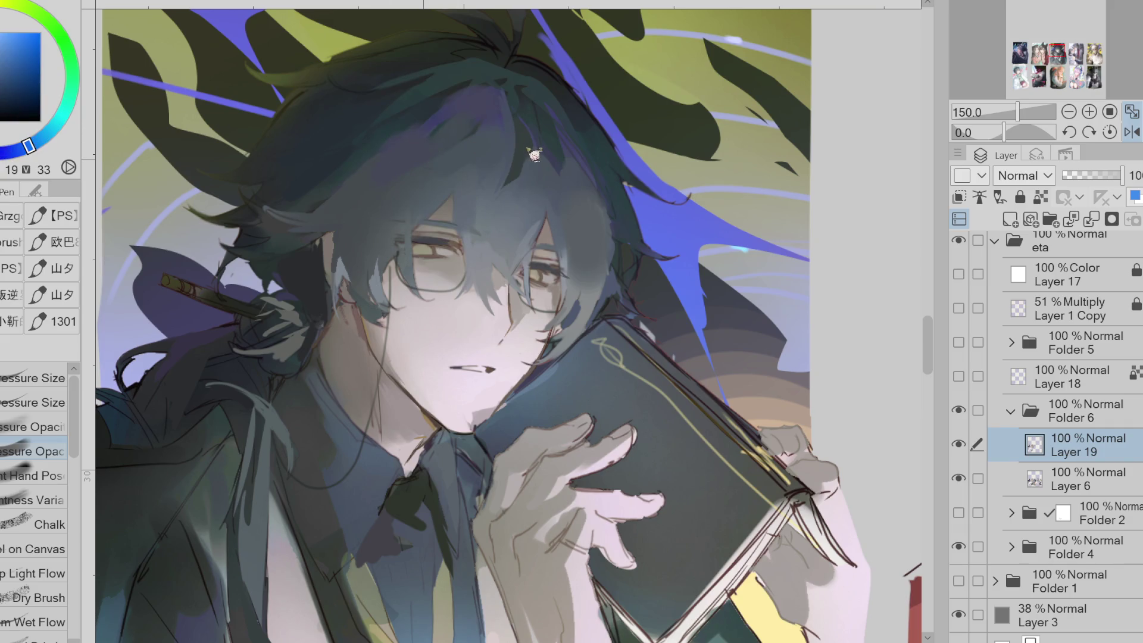
alt+click(539, 144)
Work more teal and desaturated blue tones into the hair, then zoom out to check
alt+click(123, 124)
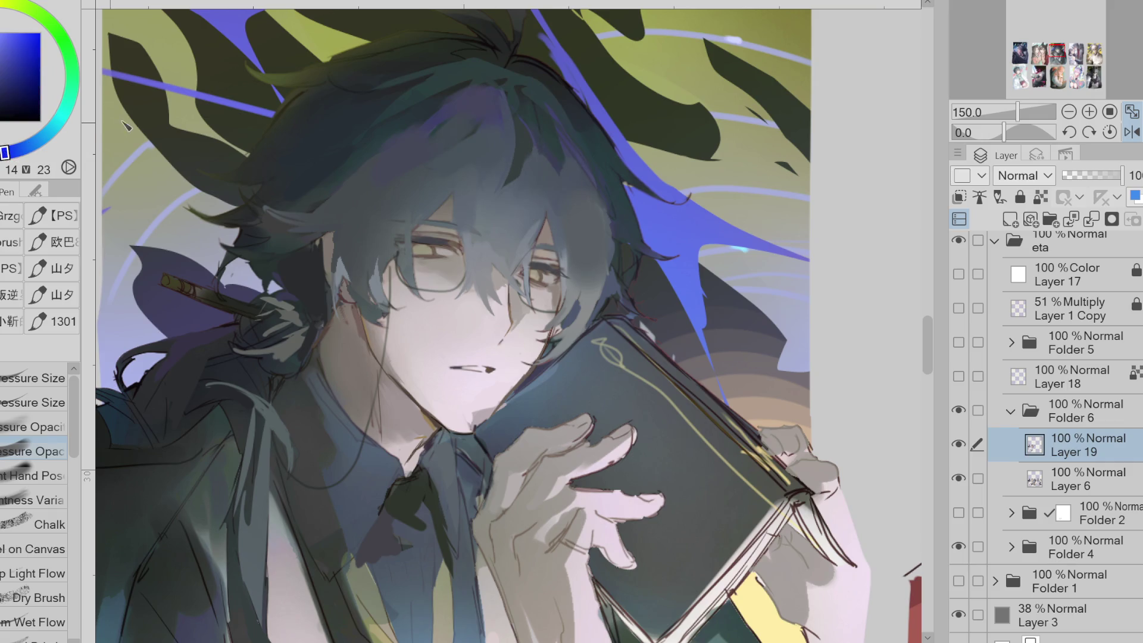
alt+click(463, 116)
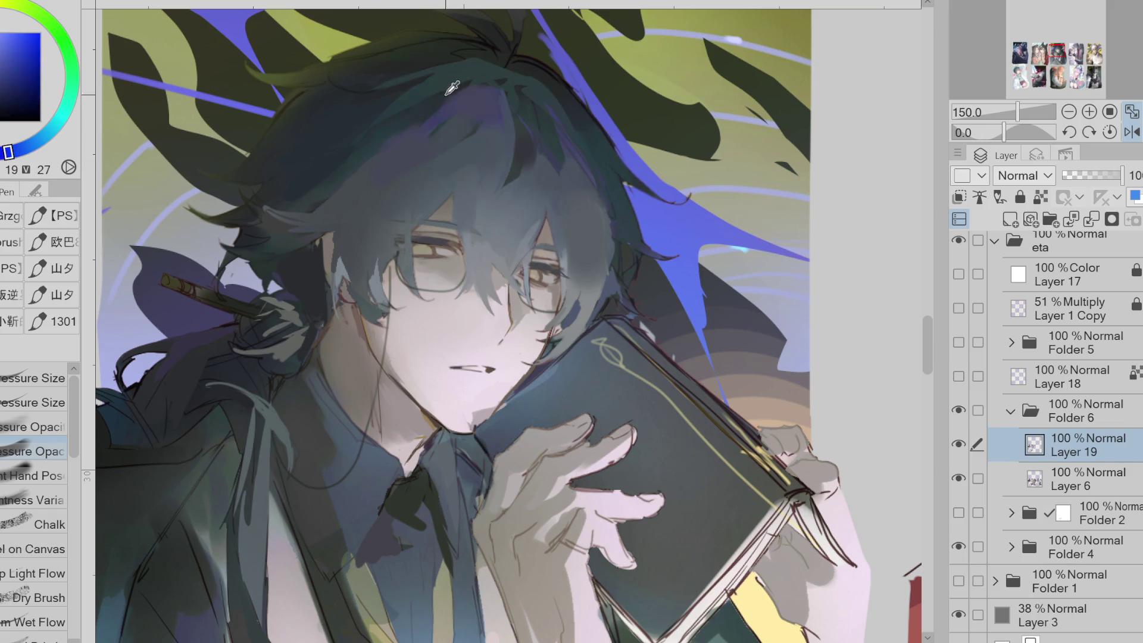
alt+click(423, 147)
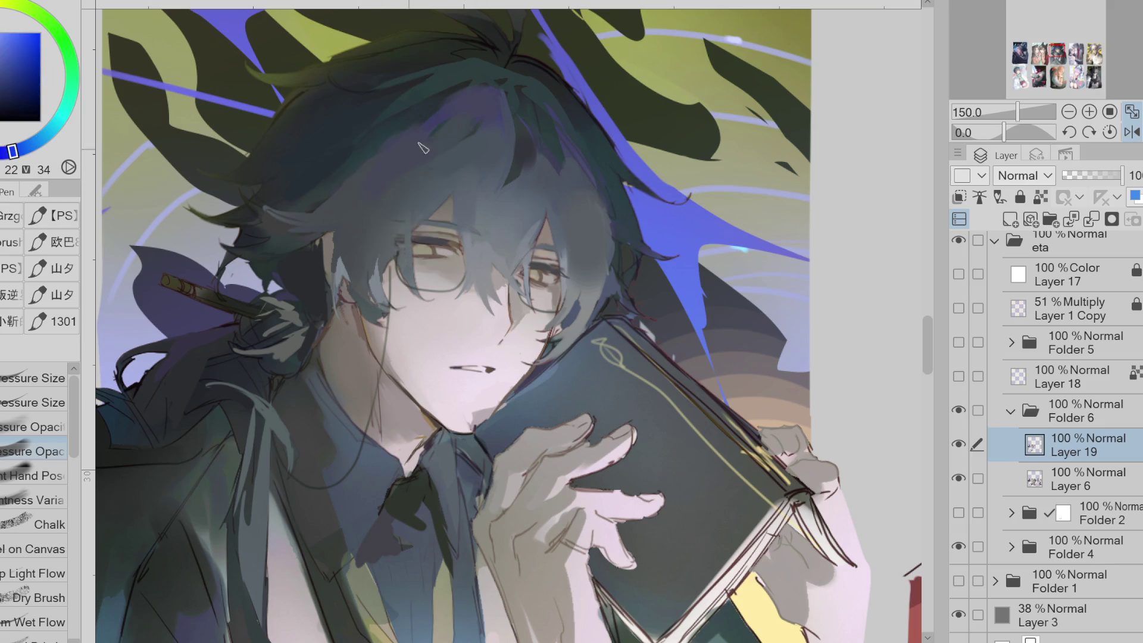
alt+click(376, 213)
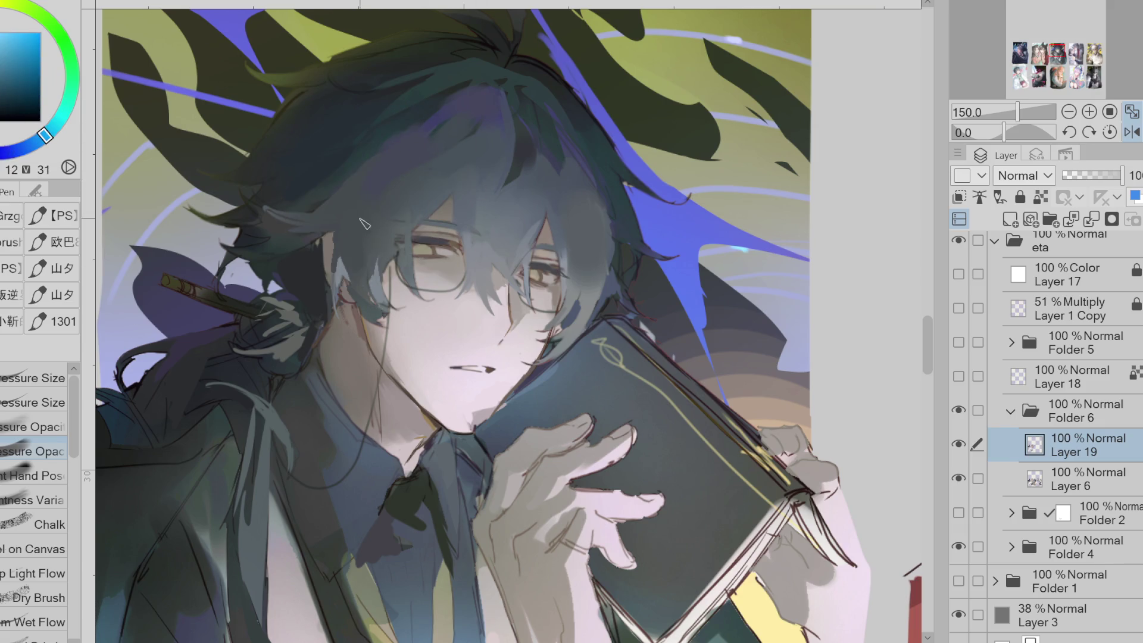
alt+click(291, 230)
alt+click(301, 238)
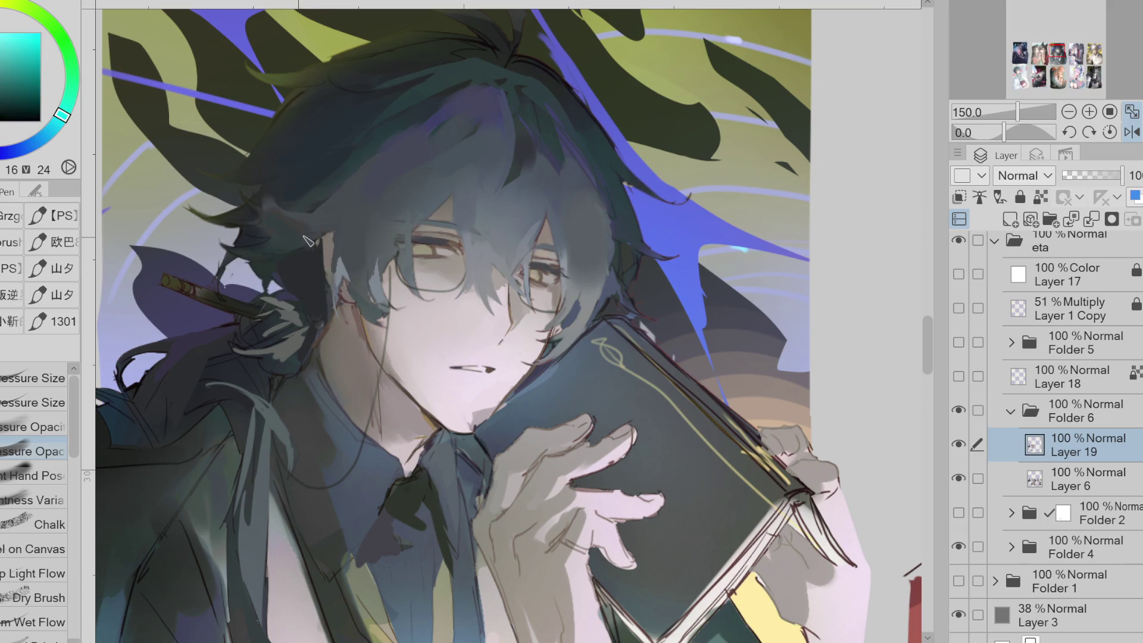
key(ctrl+minus)
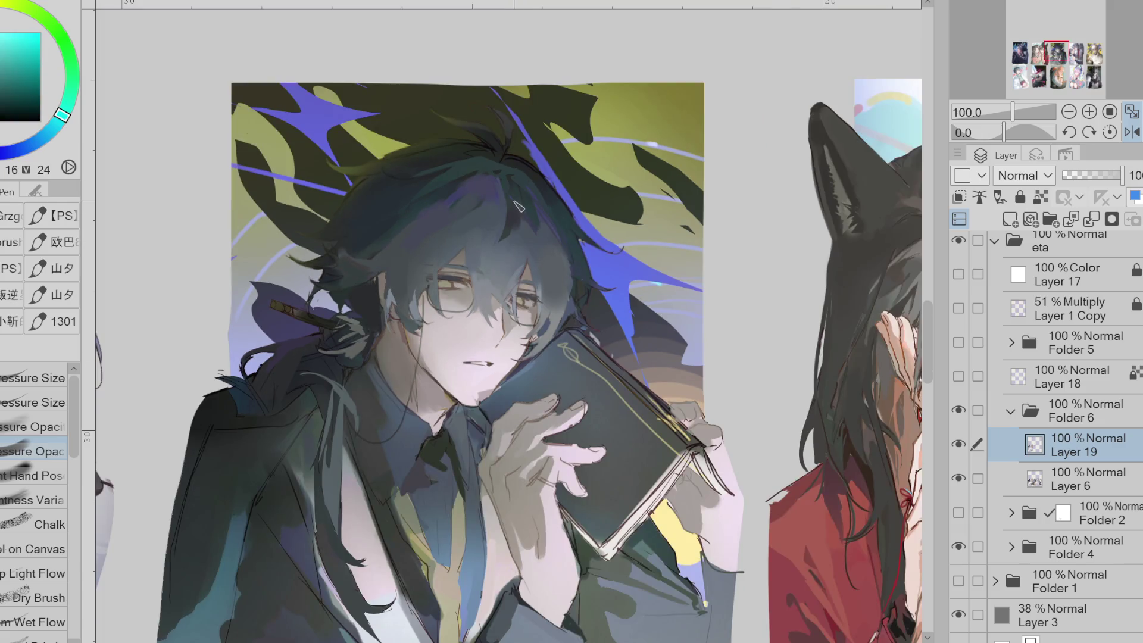
scroll(524, 212, up, 1)
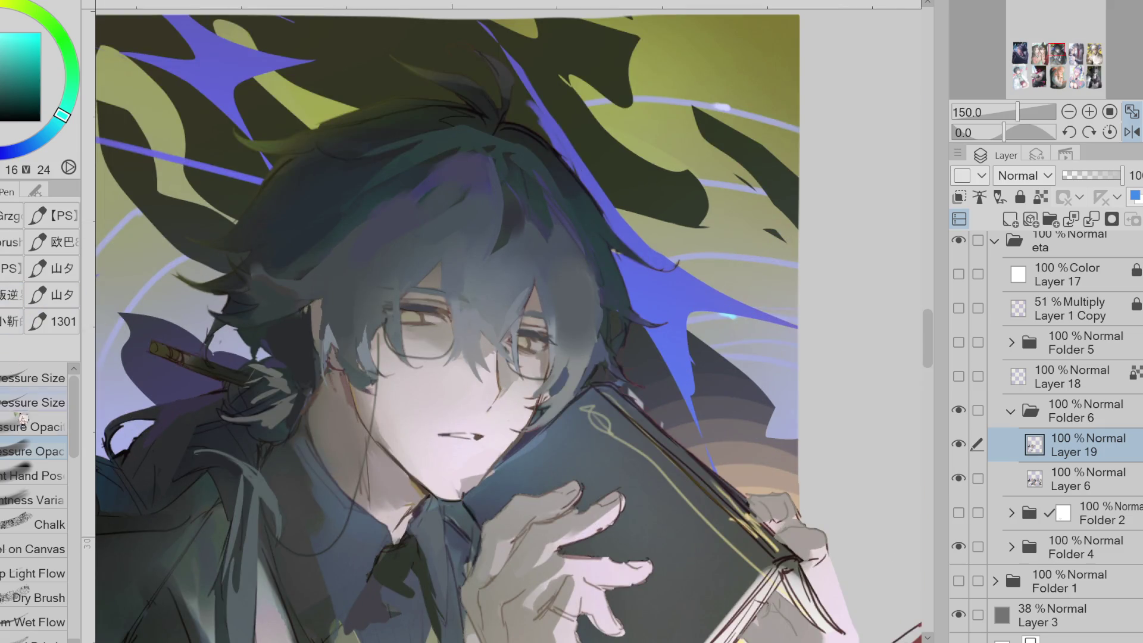
Paint grey hair strands across the eye and glasses and thicken the upper lashes
scroll(371, 306, up, 1)
scroll(372, 312, up, 2)
alt+click(376, 320)
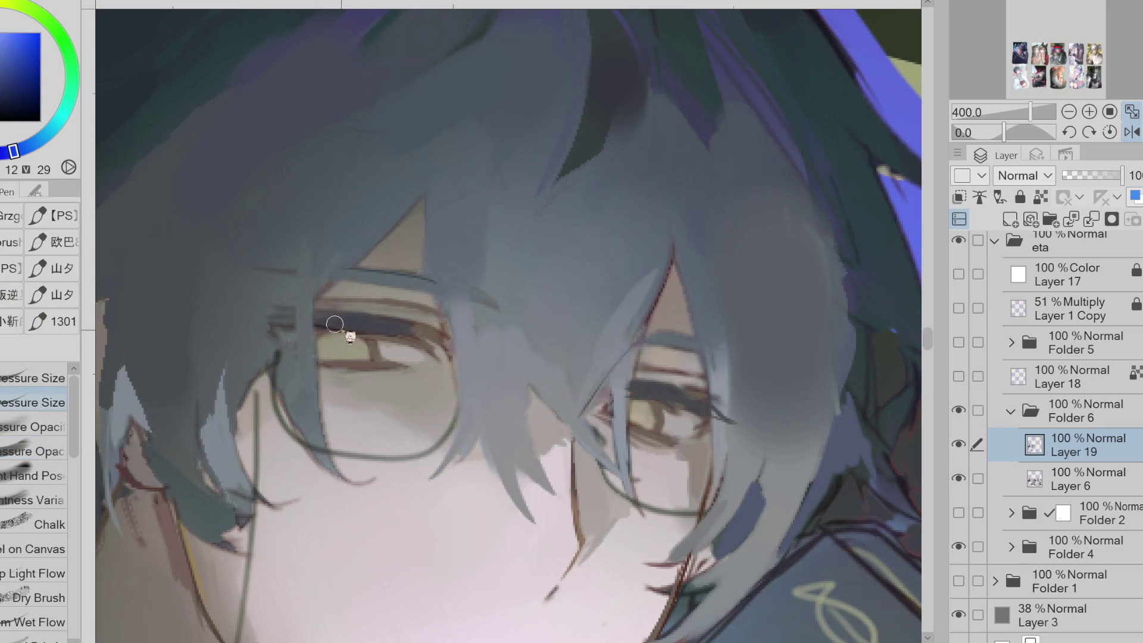
mouse_move(331, 327)
mouse_down()
mouse_move(247, 329)
mouse_move(238, 318)
mouse_up()
mouse_move(281, 311)
mouse_down()
mouse_move(238, 319)
mouse_move(387, 327)
mouse_up()
drag(316, 315, 414, 324)
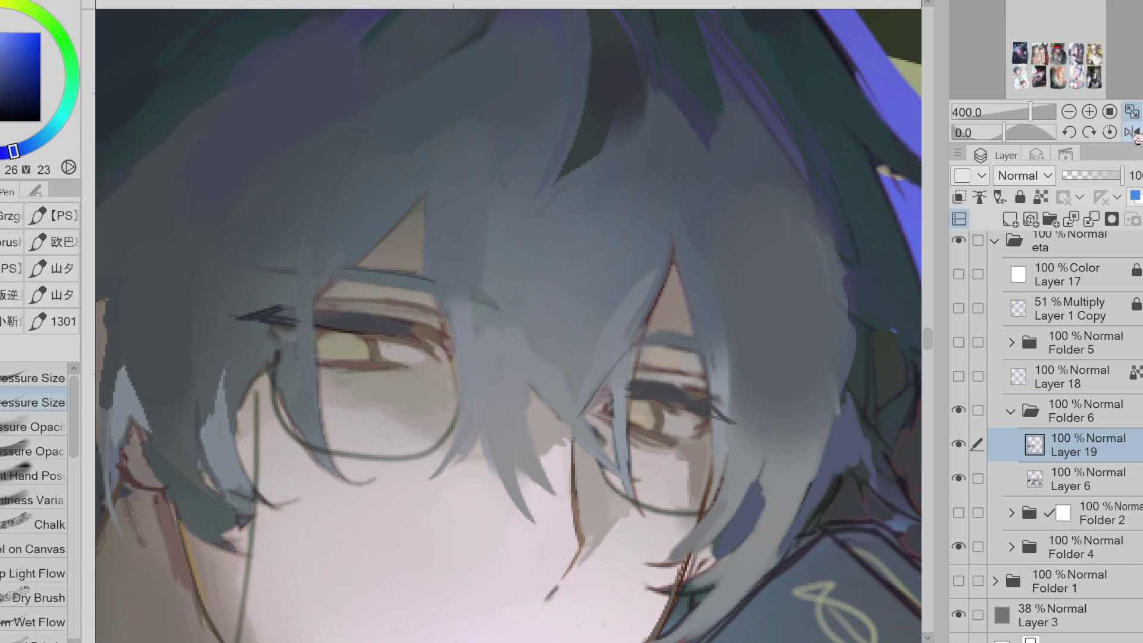
In the mirrored view, add thin dark upper-eyelid and lash-tip strokes and darken the lower lid
key(h)
alt+click(589, 334)
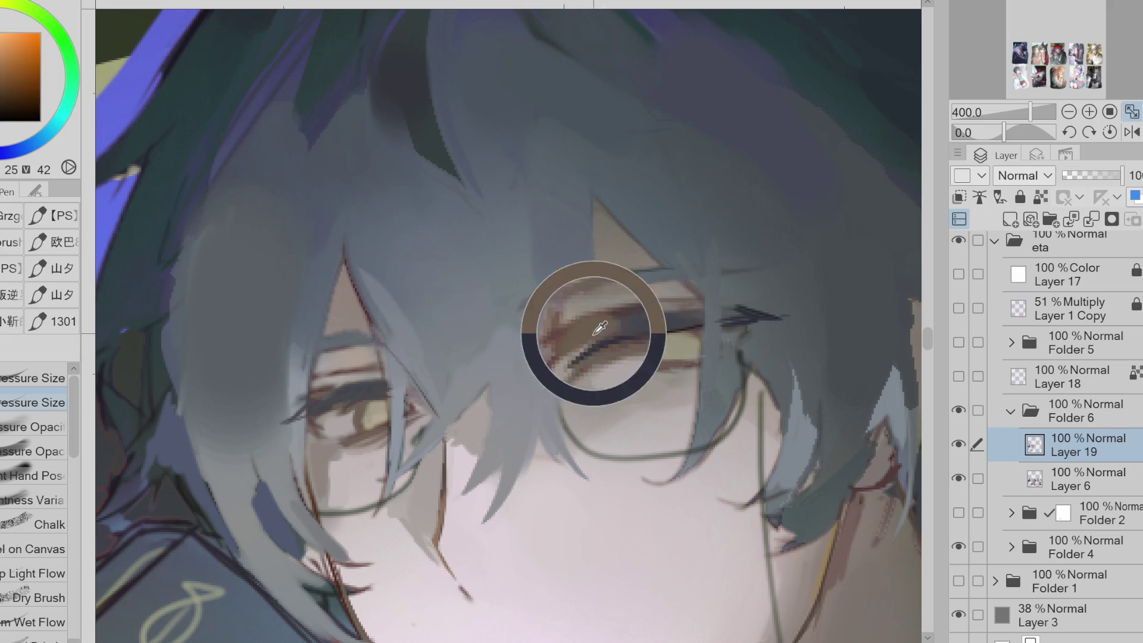
drag(634, 311, 762, 322)
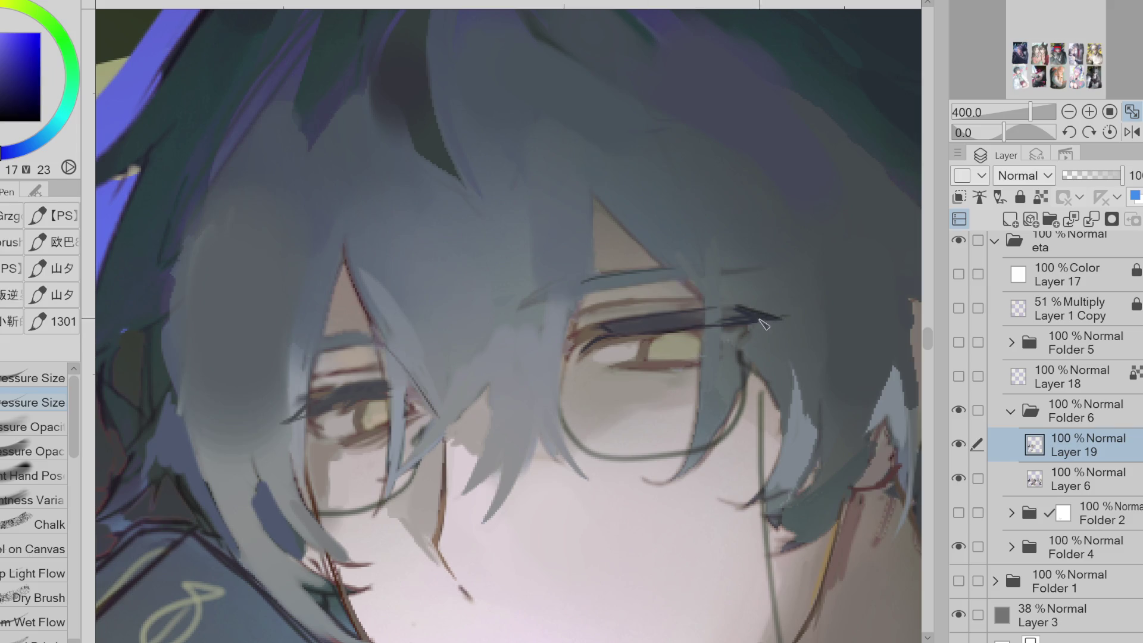
click(958, 444)
click(959, 444)
click(959, 444)
click(958, 444)
key(e)
key(p)
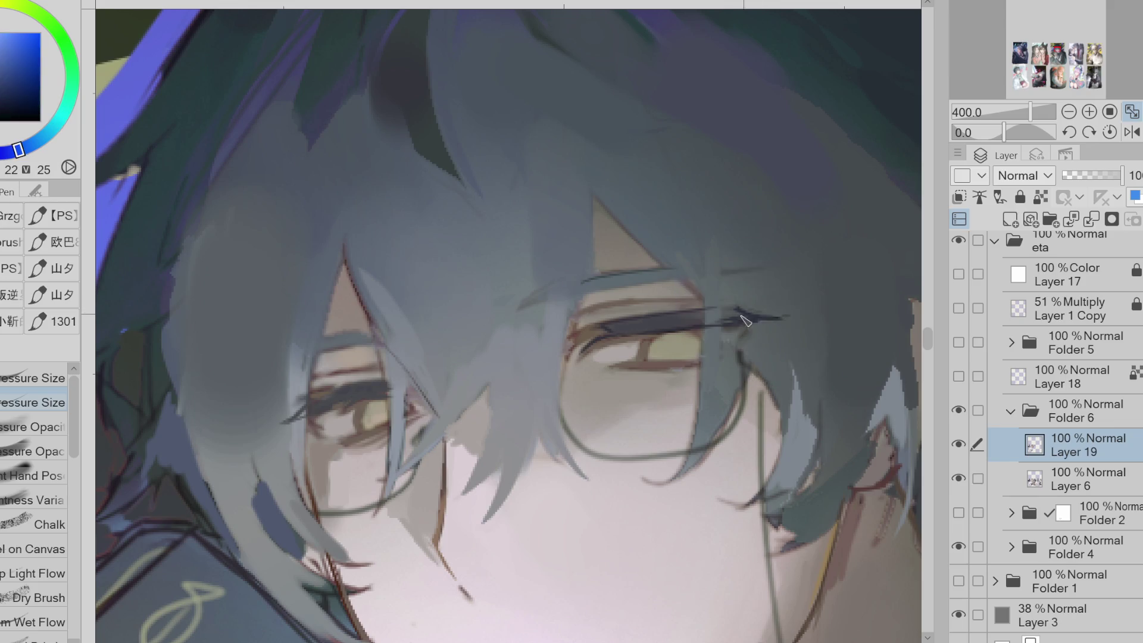
drag(751, 322, 724, 350)
drag(626, 367, 629, 368)
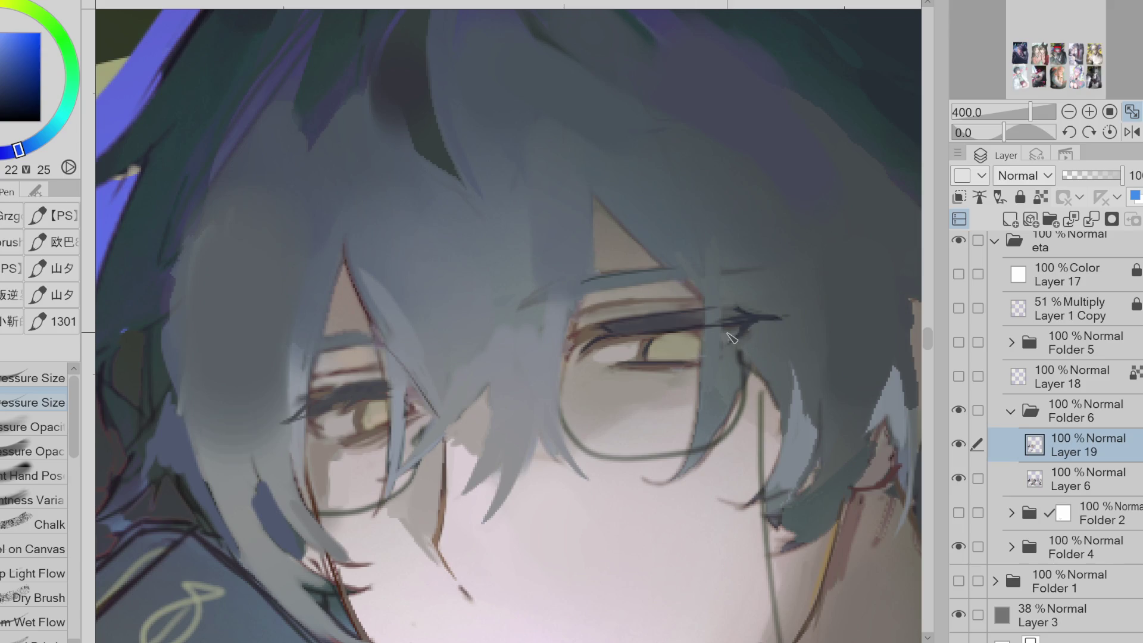
Sample eye colours and draw a dark blue-grey line along the hair edge
alt+click(631, 324)
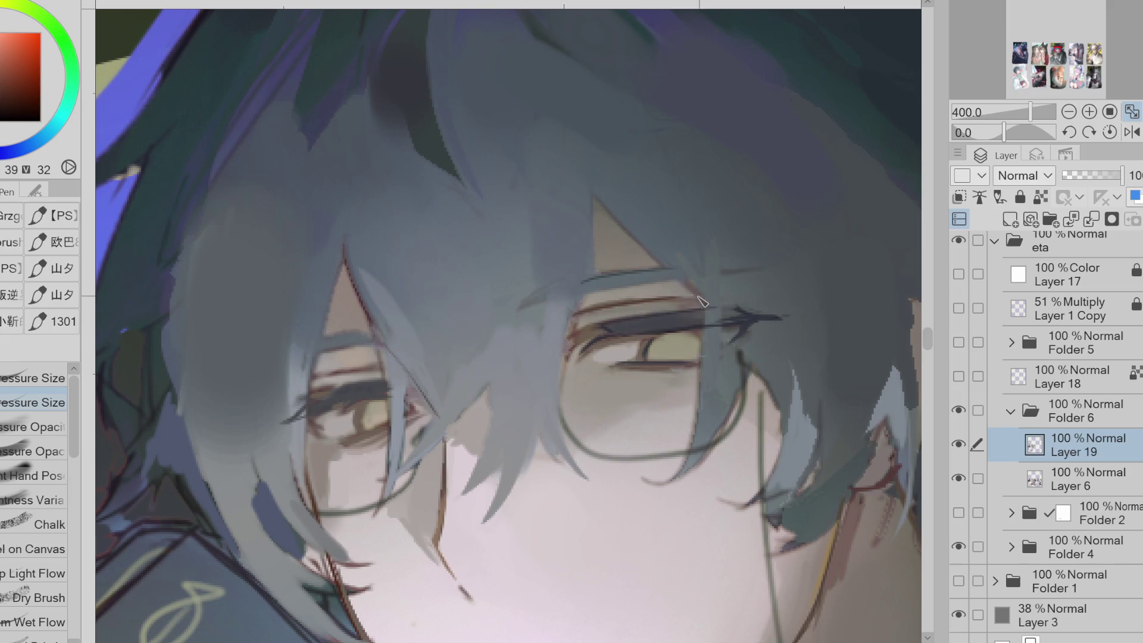
alt+click(643, 318)
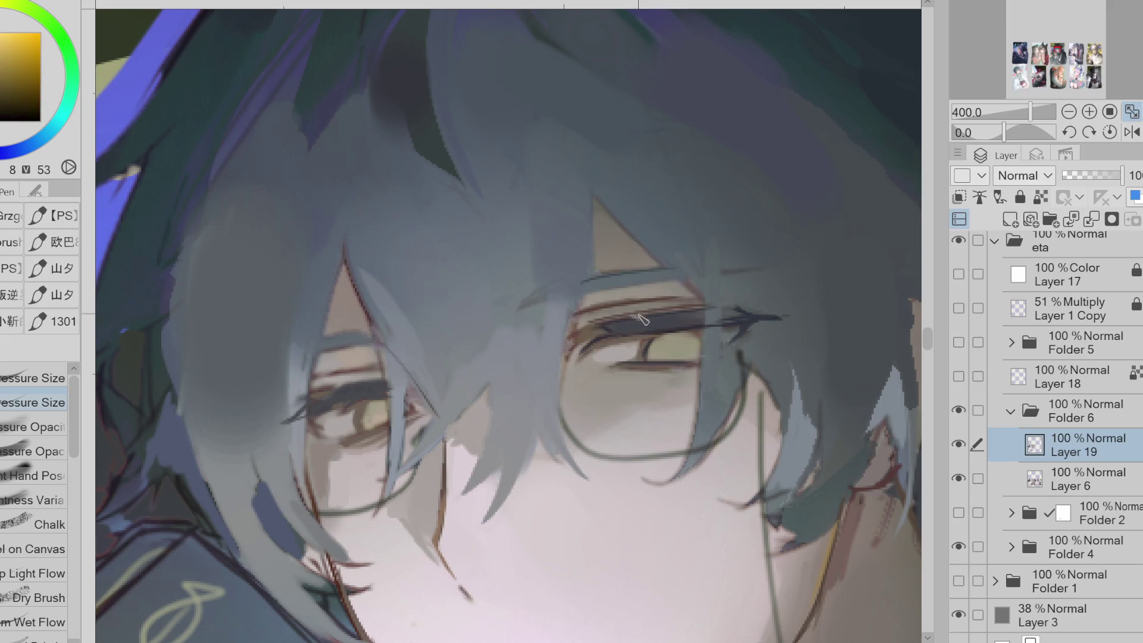
alt+click(617, 341)
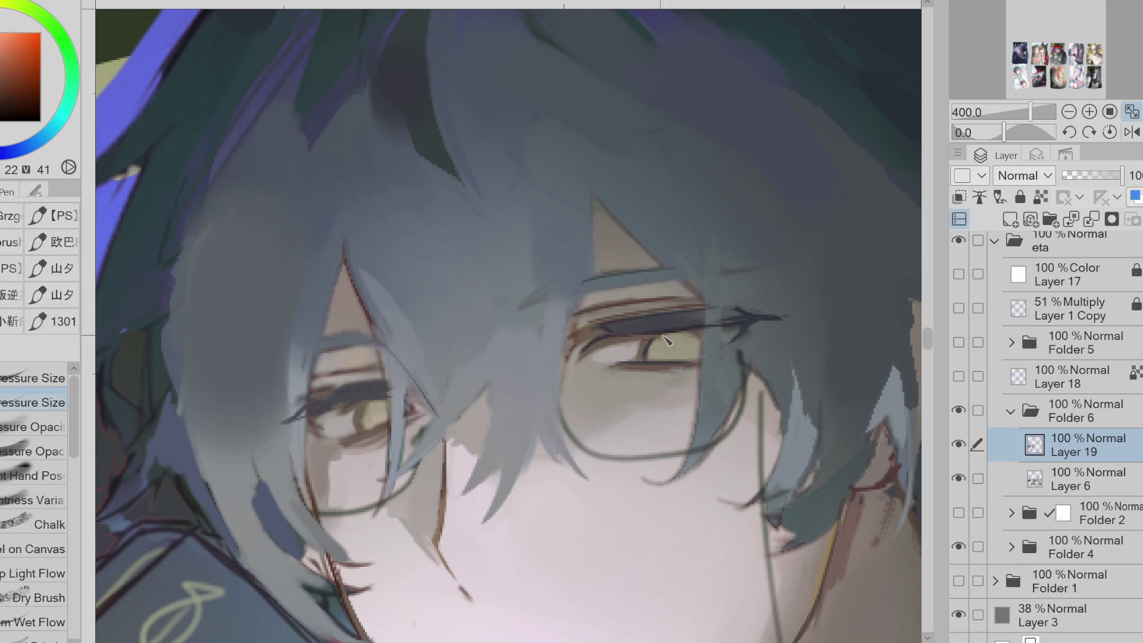
alt+click(603, 359)
alt+click(577, 324)
alt+click(574, 333)
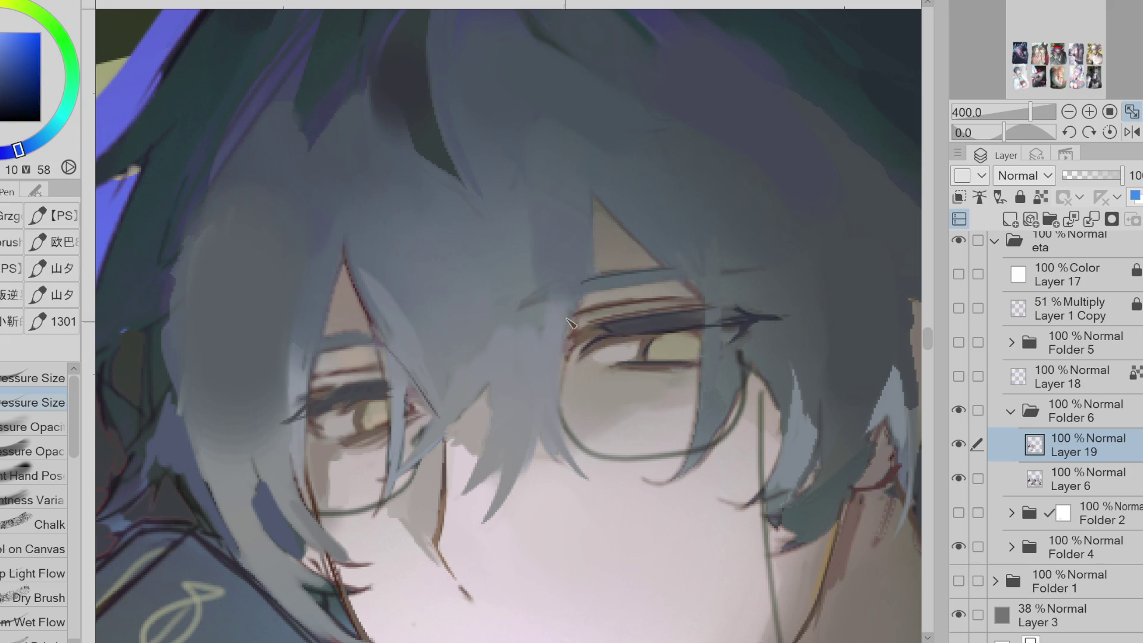
alt+click(600, 246)
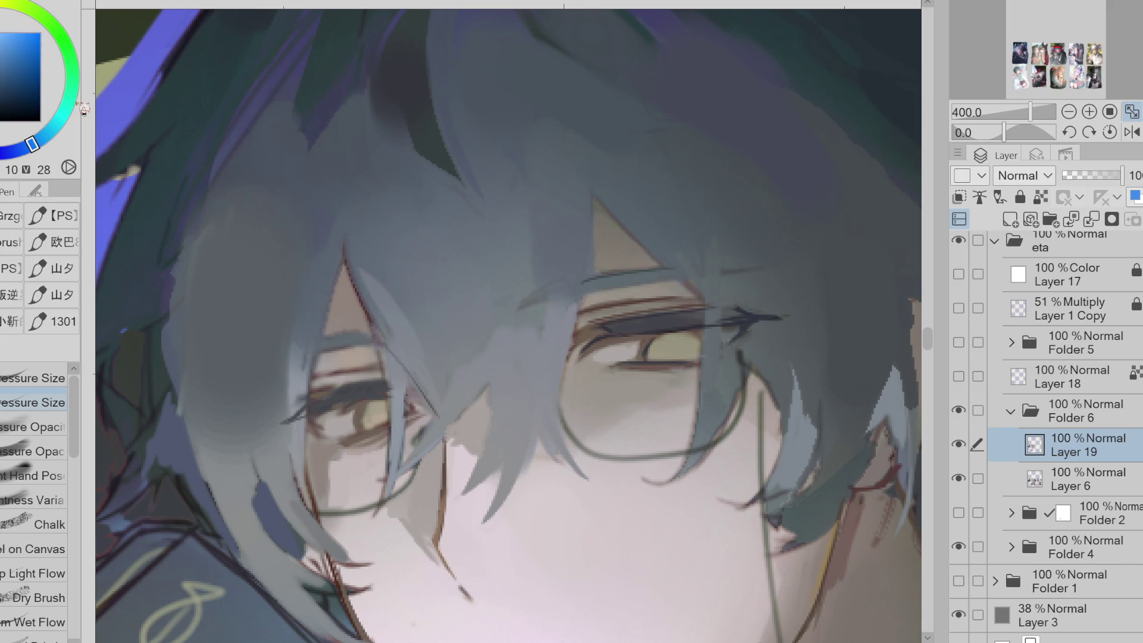
mouse_move(593, 206)
mouse_down()
mouse_move(586, 307)
mouse_move(556, 424)
mouse_up()
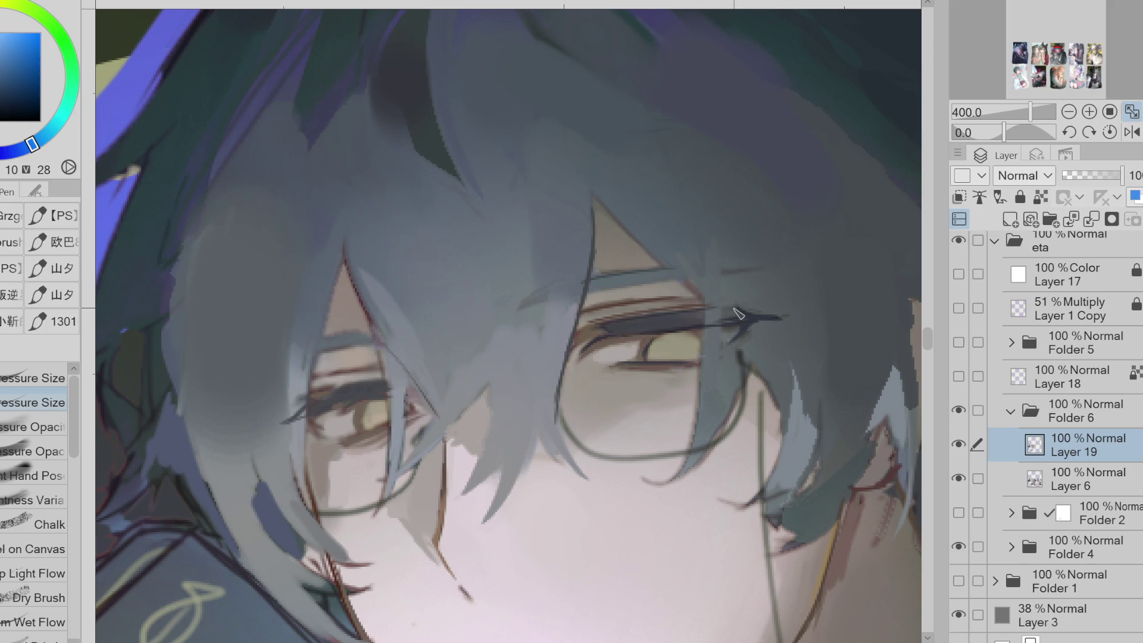
scroll(738, 314, down, 2)
scroll(771, 320, up, 2)
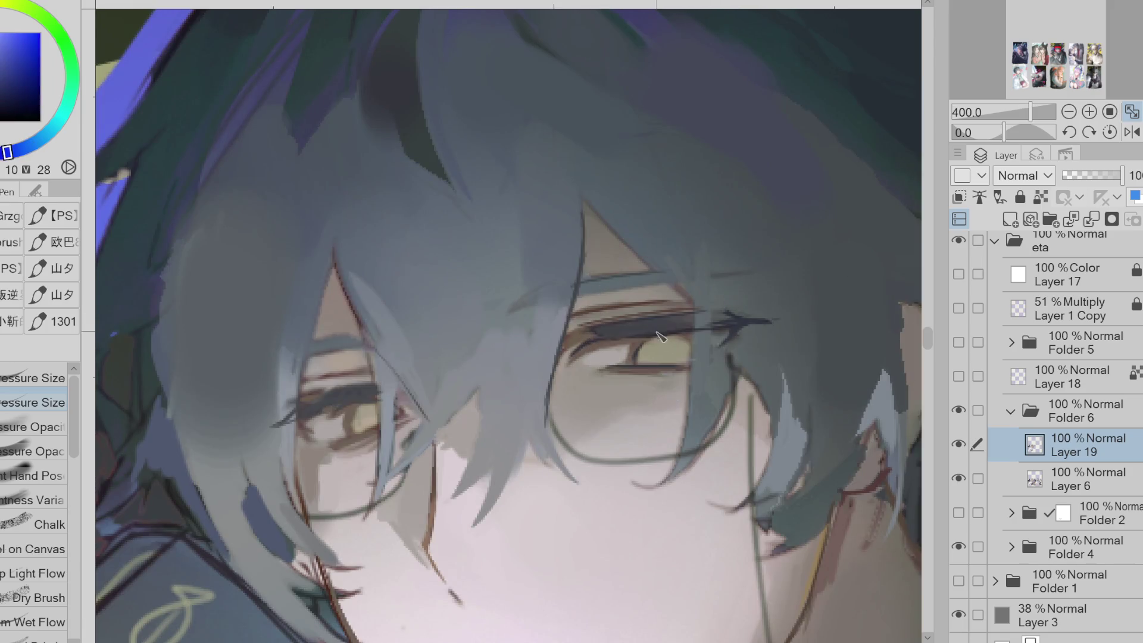
Sample purple, yellow-orange and dark blue tones from the lashes and iris, then mirror the view
alt+click(597, 324)
alt+click(685, 338)
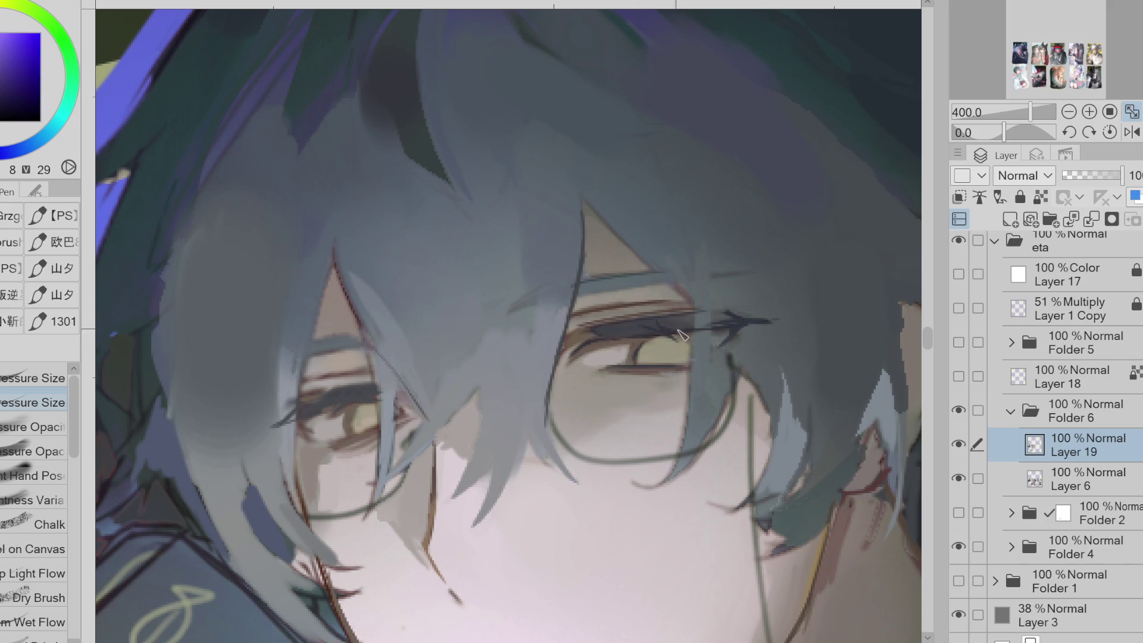
alt+click(682, 343)
alt+click(672, 330)
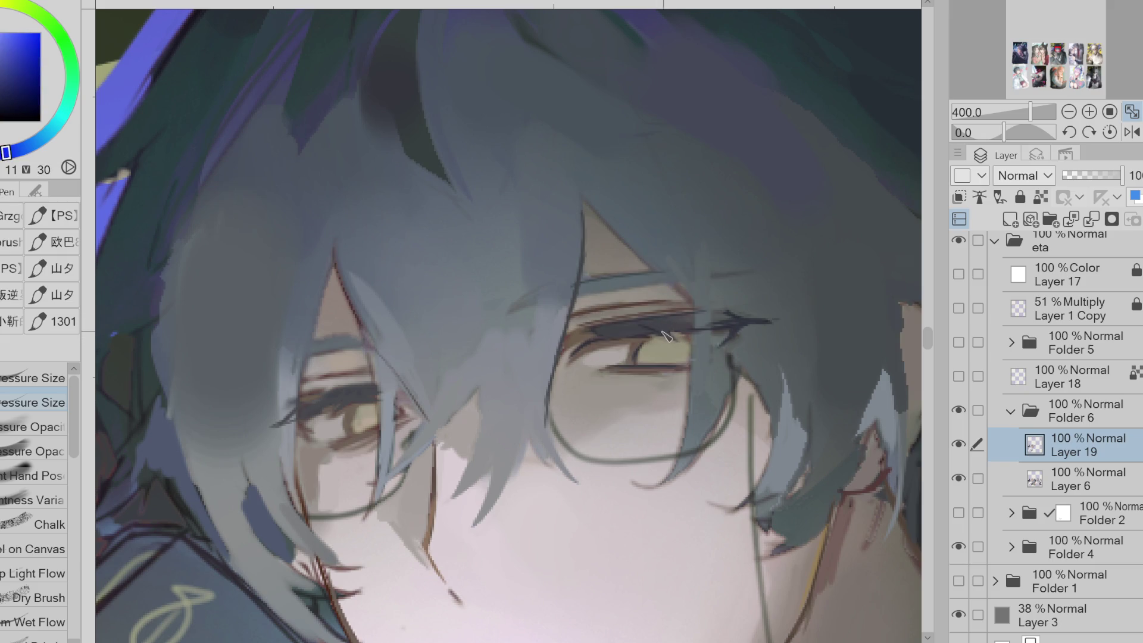
alt+click(660, 337)
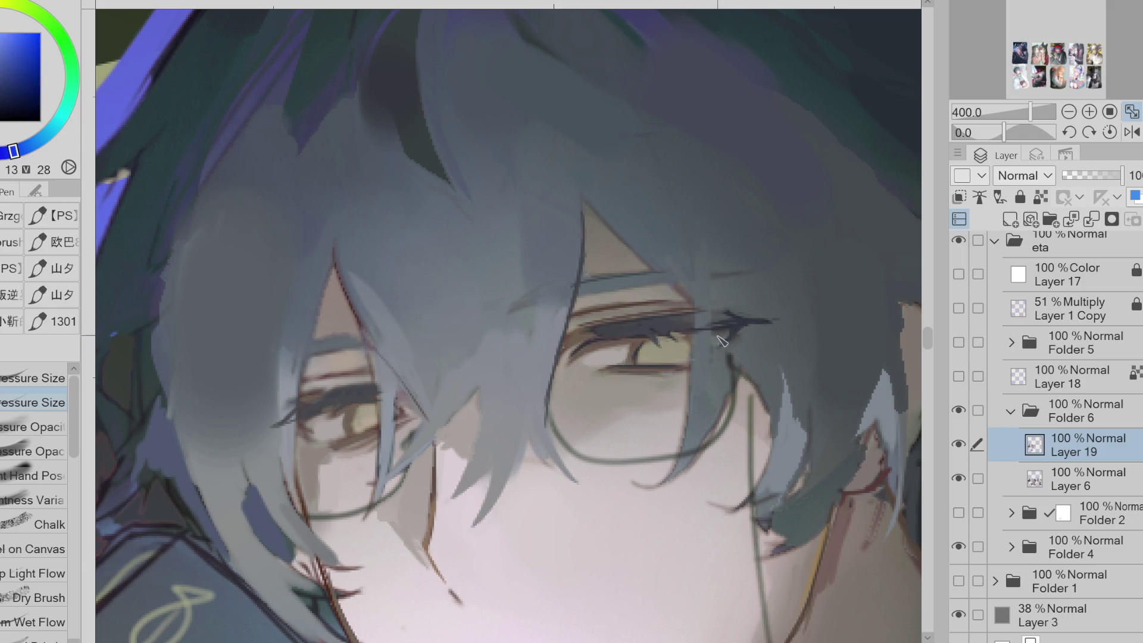
click(1132, 132)
alt+click(345, 335)
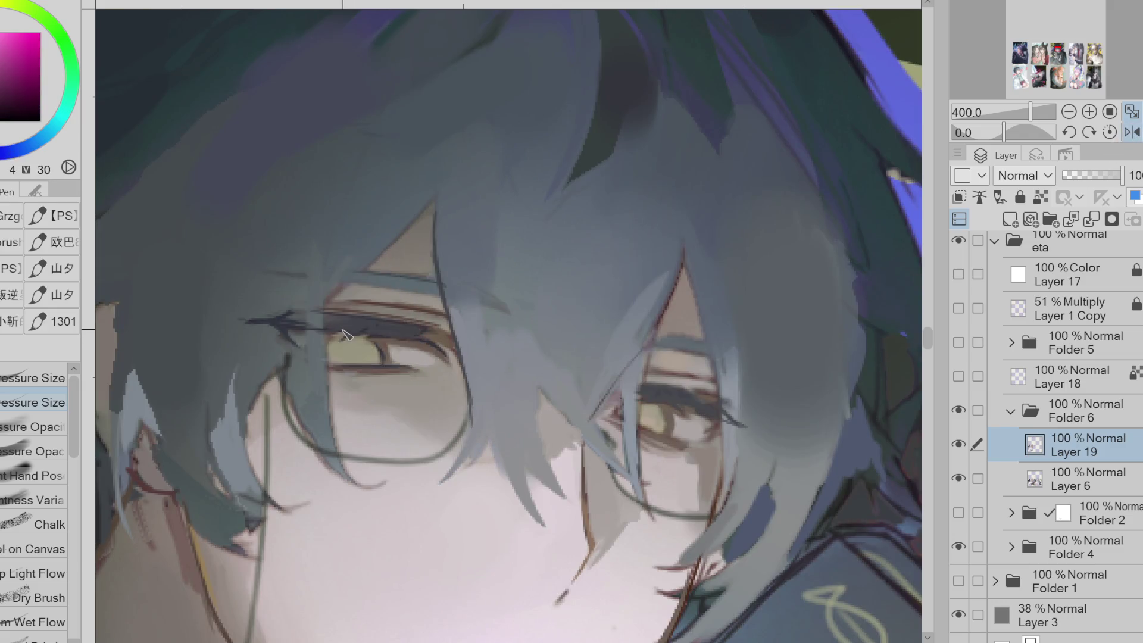
alt+click(295, 327)
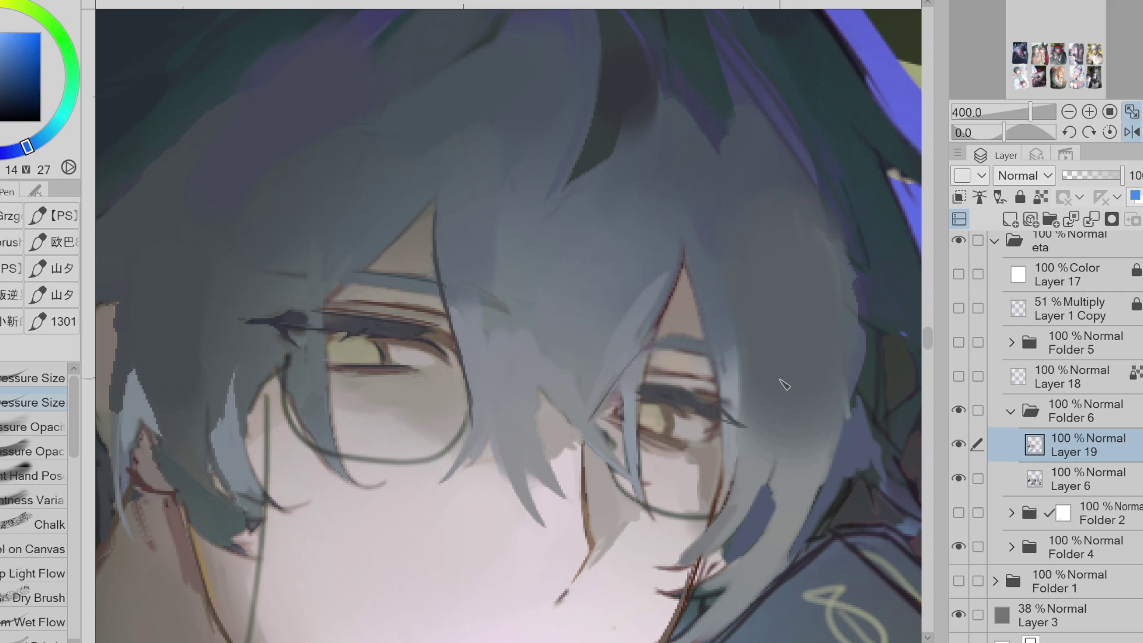
click(1131, 131)
alt+click(602, 331)
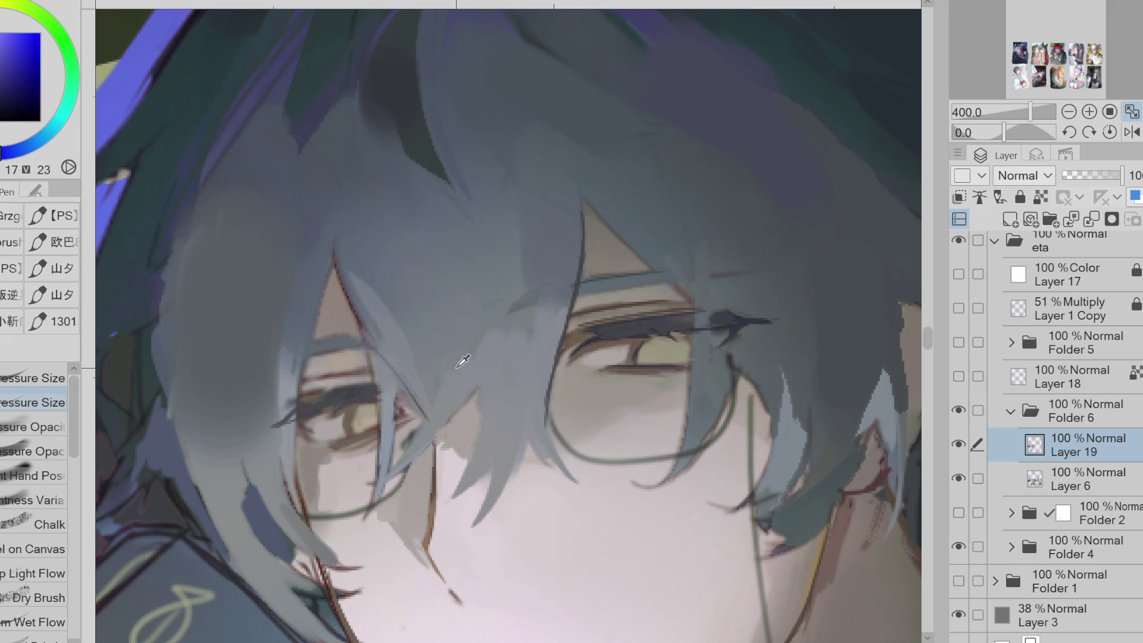
click(959, 445)
click(958, 444)
key(e)
key(b)
alt+click(295, 423)
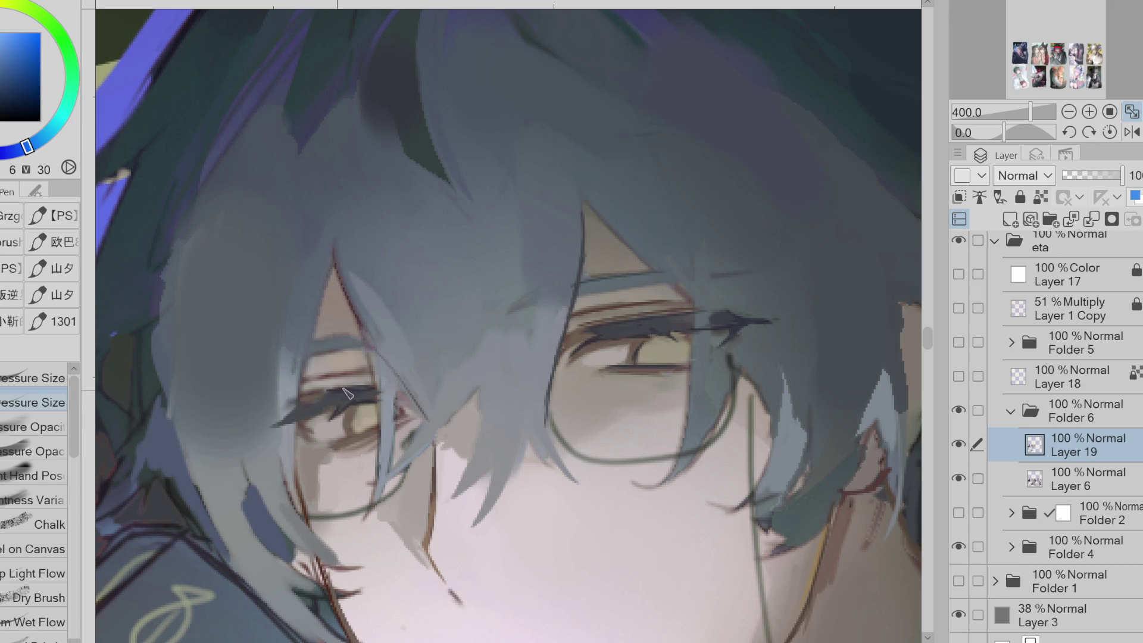
alt+click(346, 393)
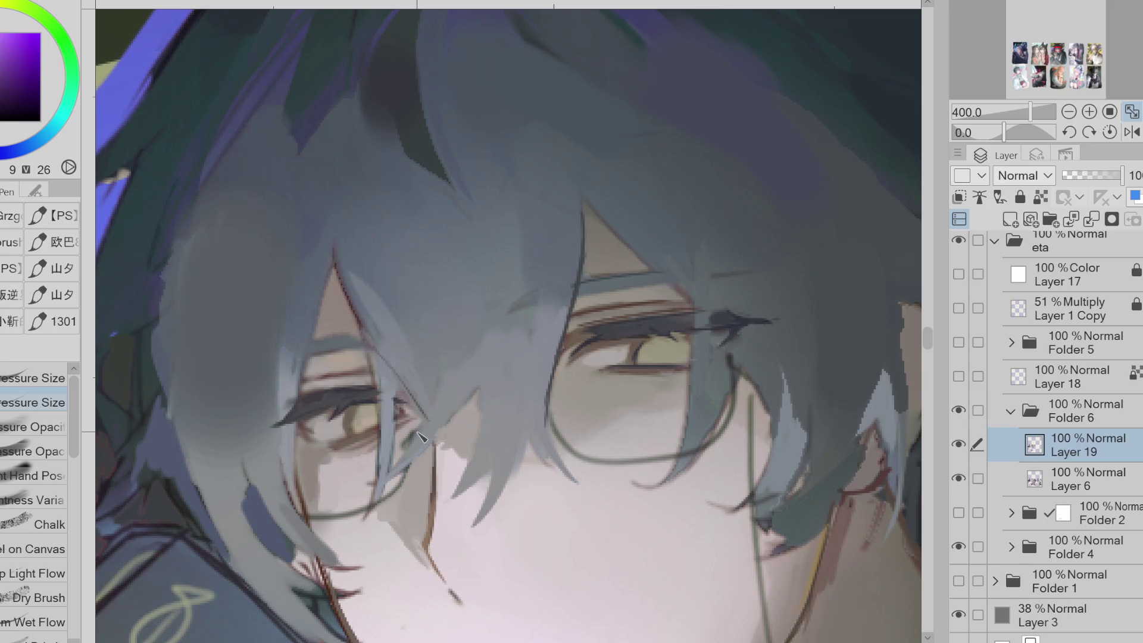
scroll(421, 438, down, 5)
scroll(268, 429, up, 5)
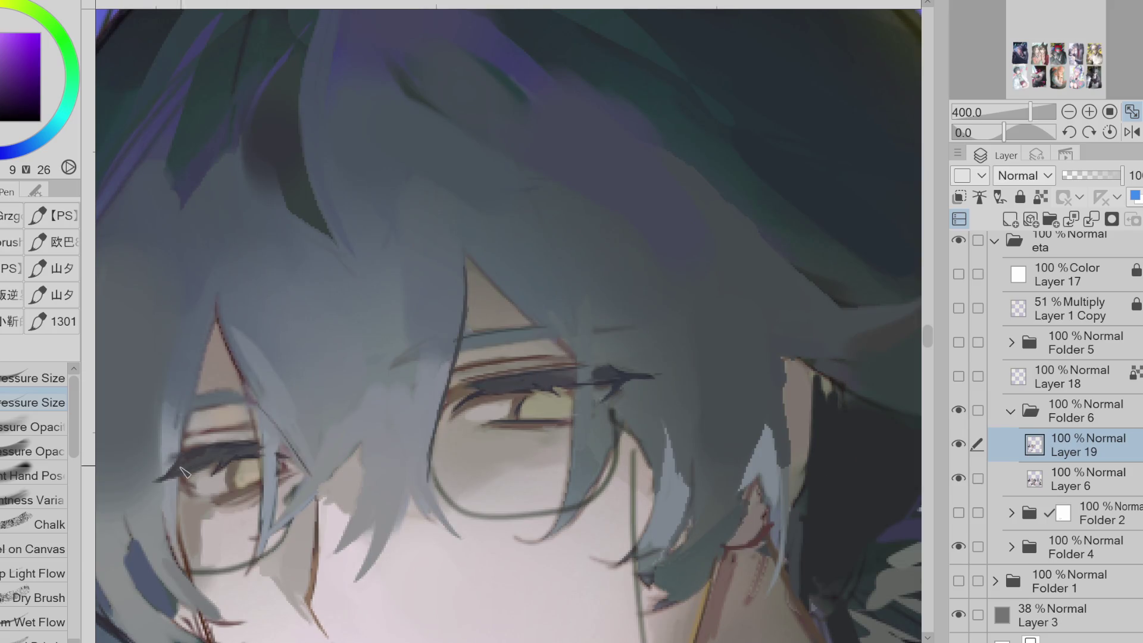
alt+click(168, 482)
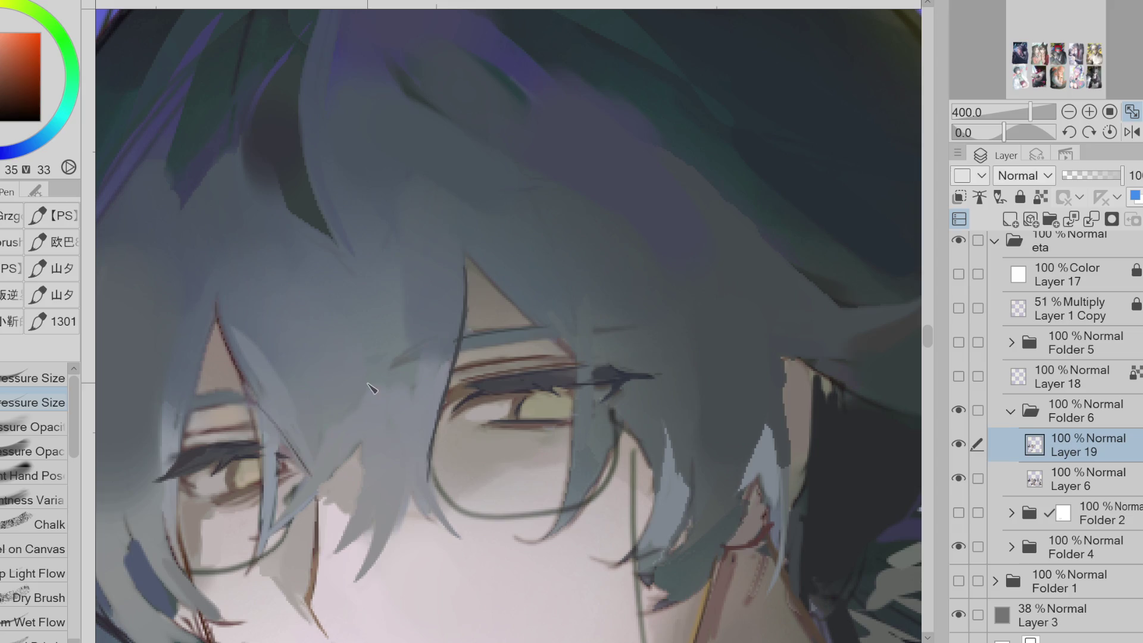
Erase part of the eye's upper lid and iris
scroll(256, 416, down, 5)
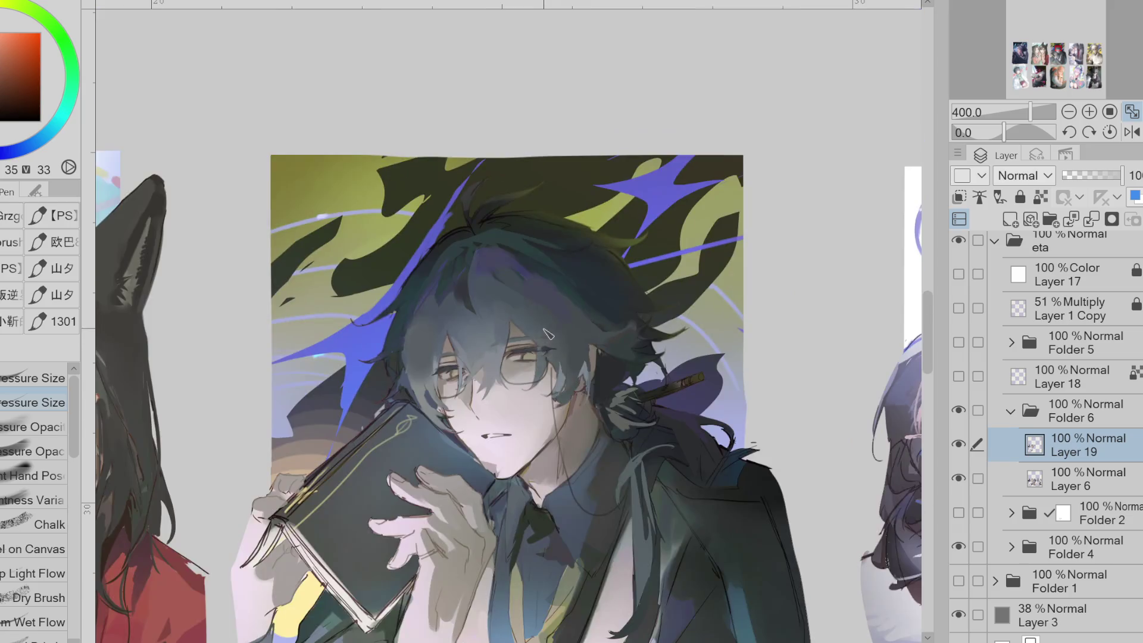
scroll(543, 370, up, 2)
scroll(543, 371, up, 1)
alt+click(511, 358)
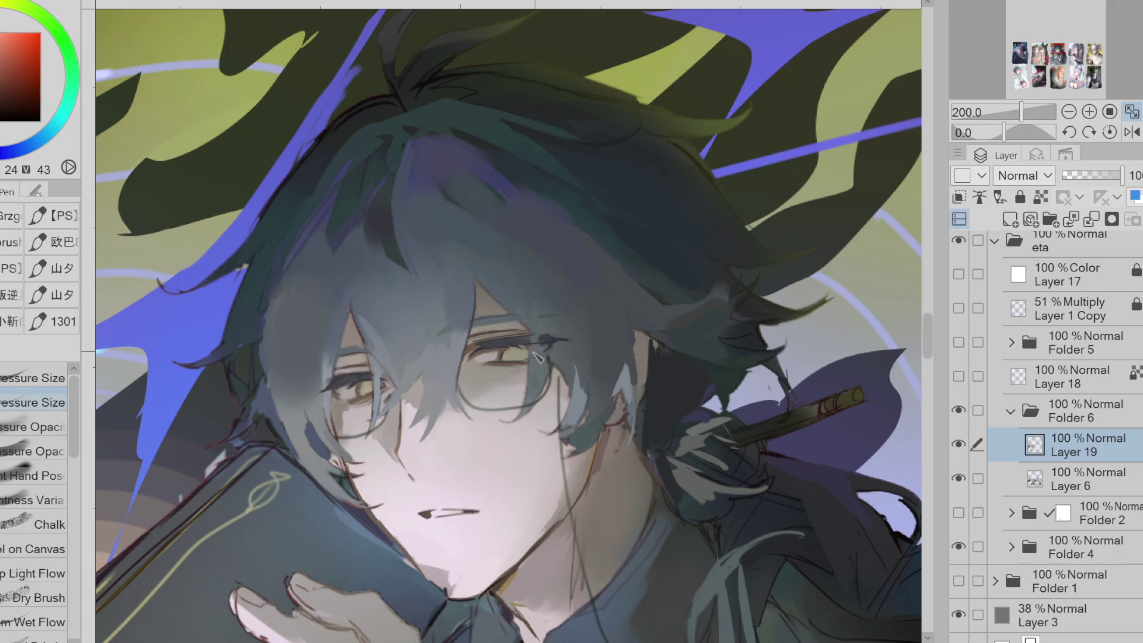
key(e)
mouse_move(547, 348)
mouse_down()
mouse_move(500, 366)
mouse_move(493, 356)
mouse_up()
key(p)
Rework the iris with sampled blue, yellow and pink, comparing strokes with undo and redo
alt+click(511, 362)
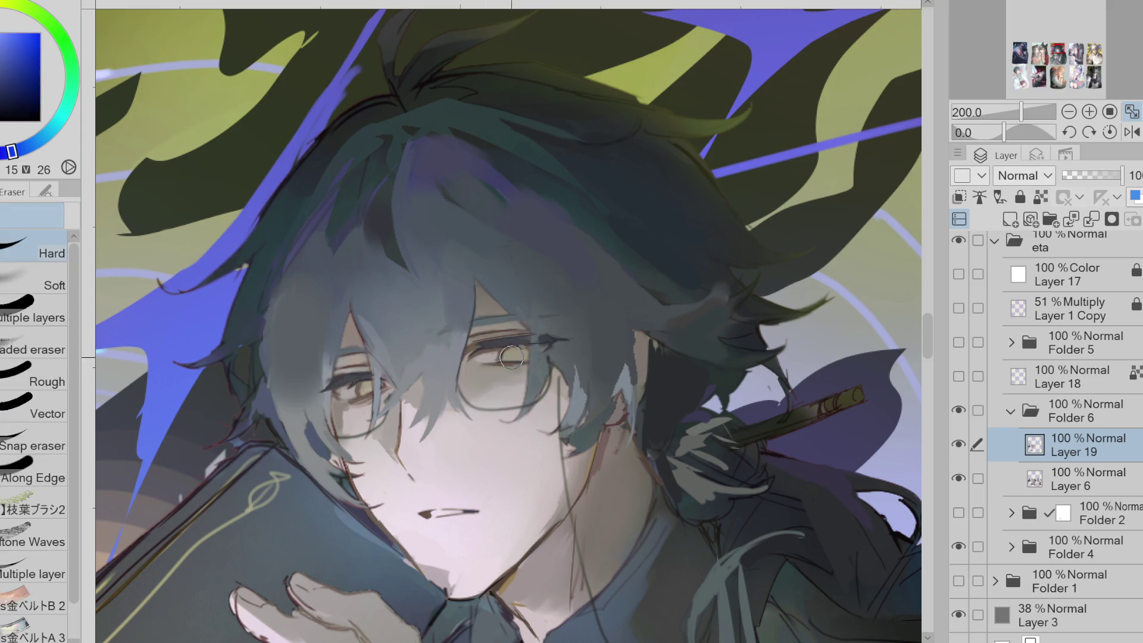
alt+click(514, 357)
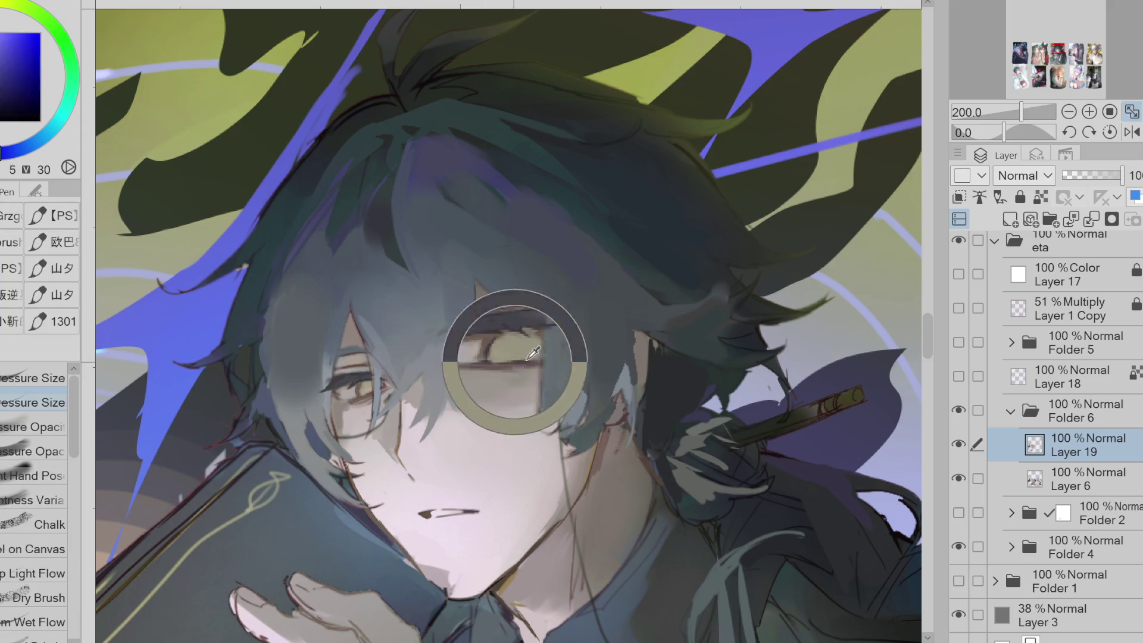
alt+click(516, 362)
alt+click(524, 360)
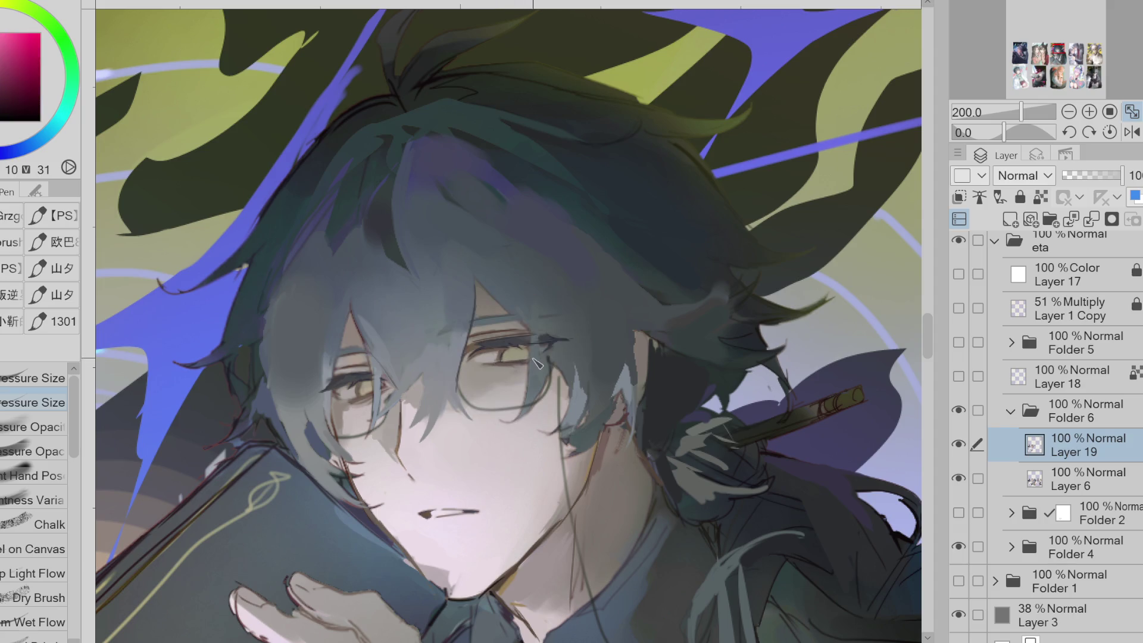
key(ctrl+z)
key(ctrl+y)
key(ctrl+z)
key(ctrl+y)
Pick dark eye tones, mirror the view and toggle Layer 19 to compare
alt+click(506, 360)
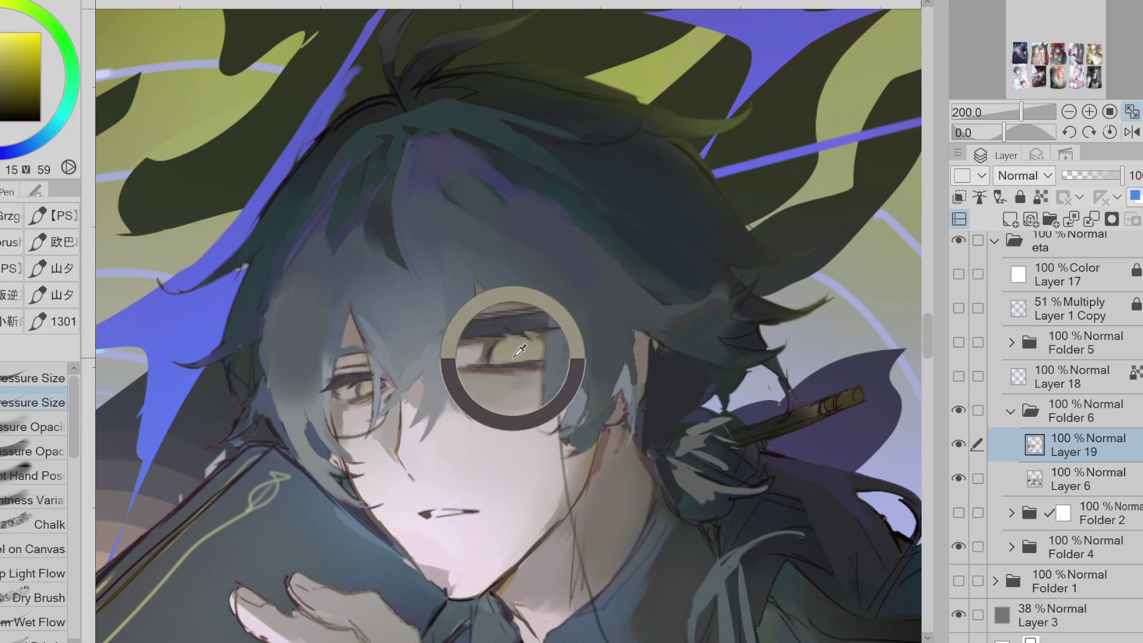
alt+click(514, 344)
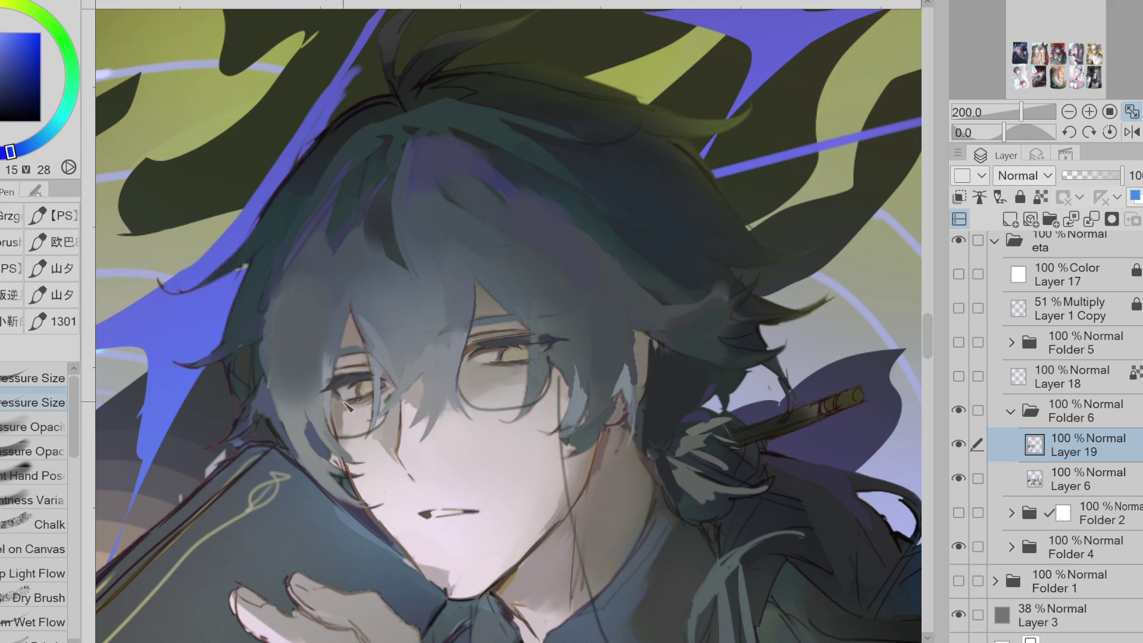
click(1132, 132)
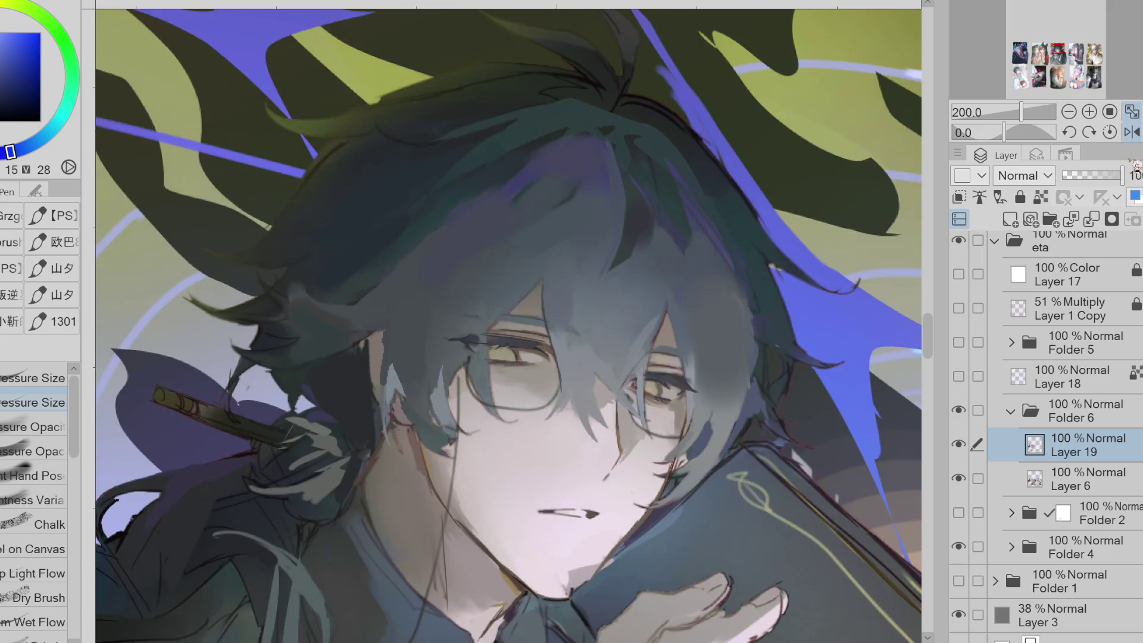
click(960, 445)
click(959, 446)
scroll(685, 393, up, 2)
alt+click(667, 399)
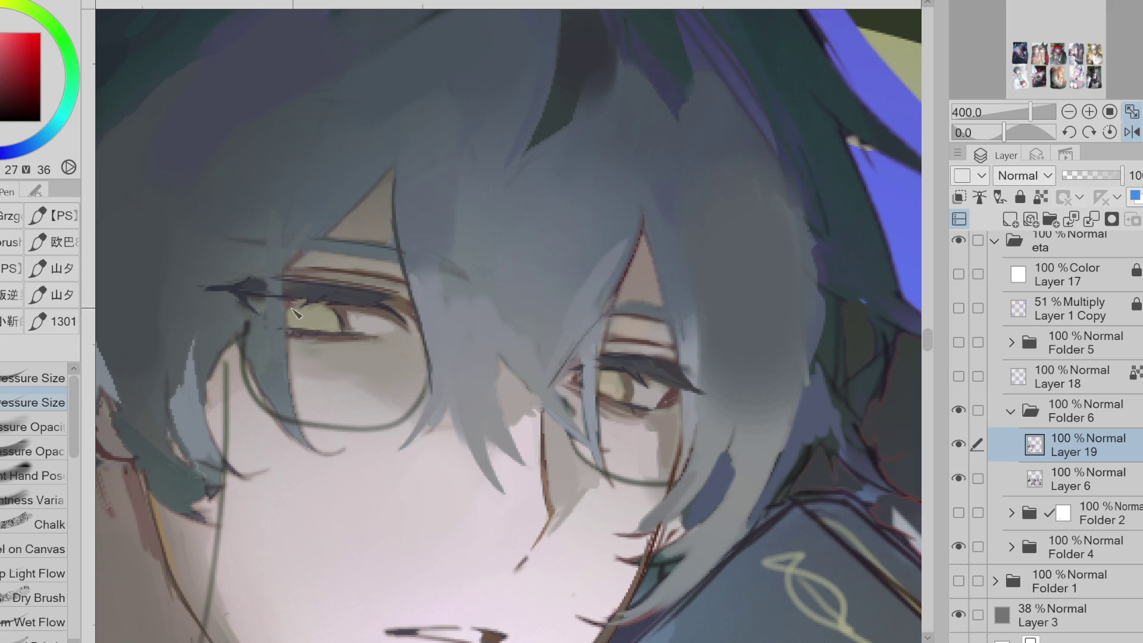
Paint the hair's grey-blue over the upper eyelid lines
key(e)
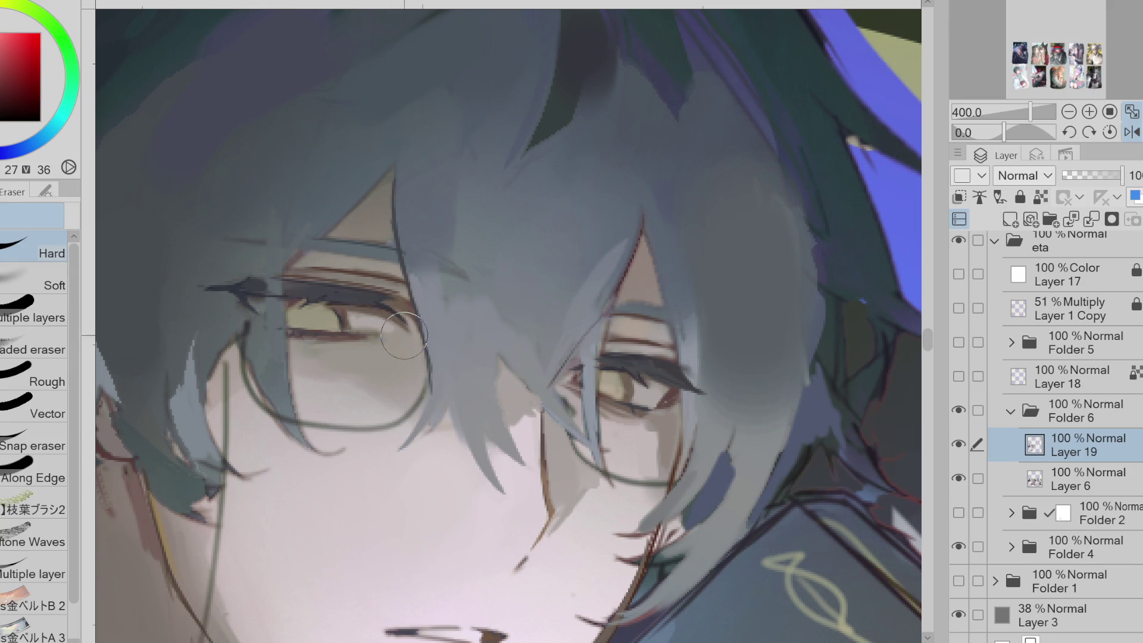
key(p)
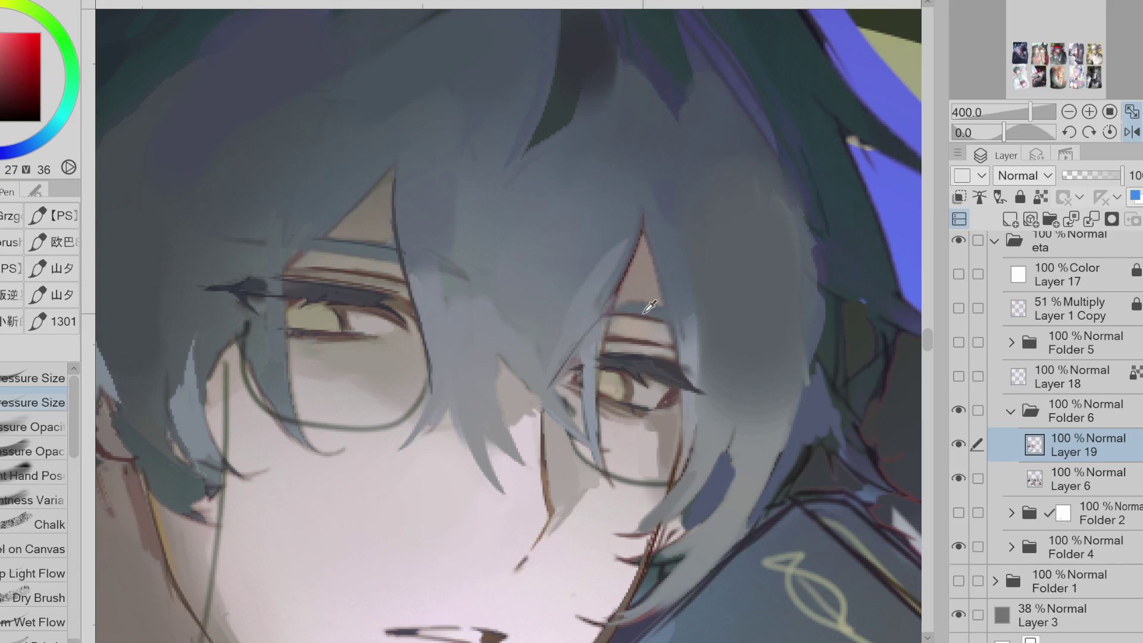
alt+click(685, 322)
drag(658, 309, 625, 302)
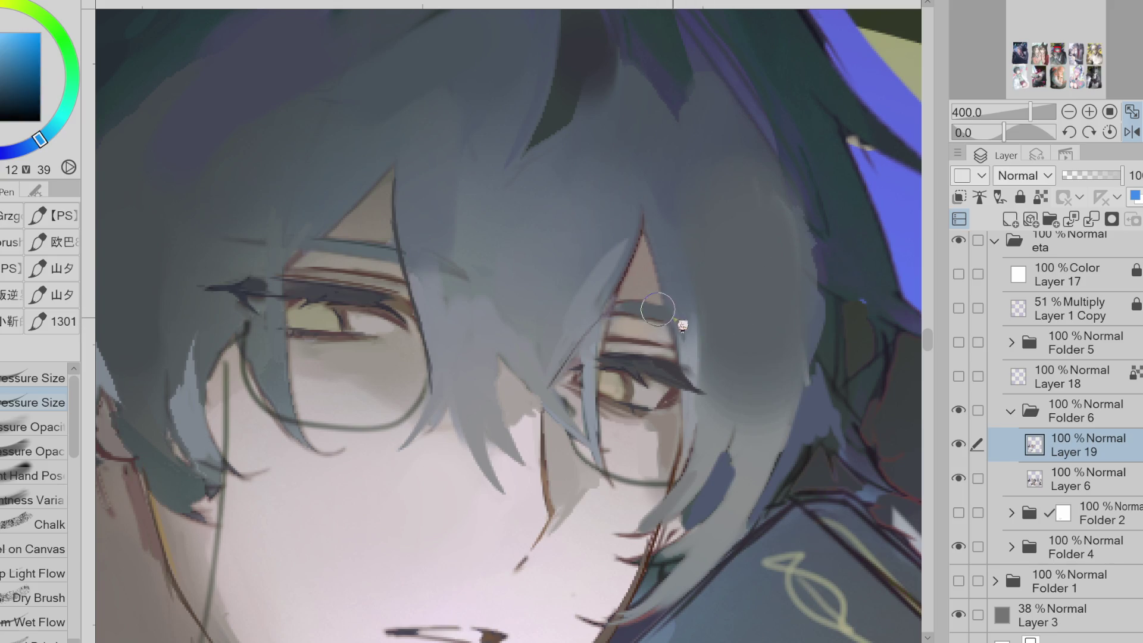
Outline the left glasses rim and the triangular skin patch edge in dark reddish-brown
alt+click(387, 355)
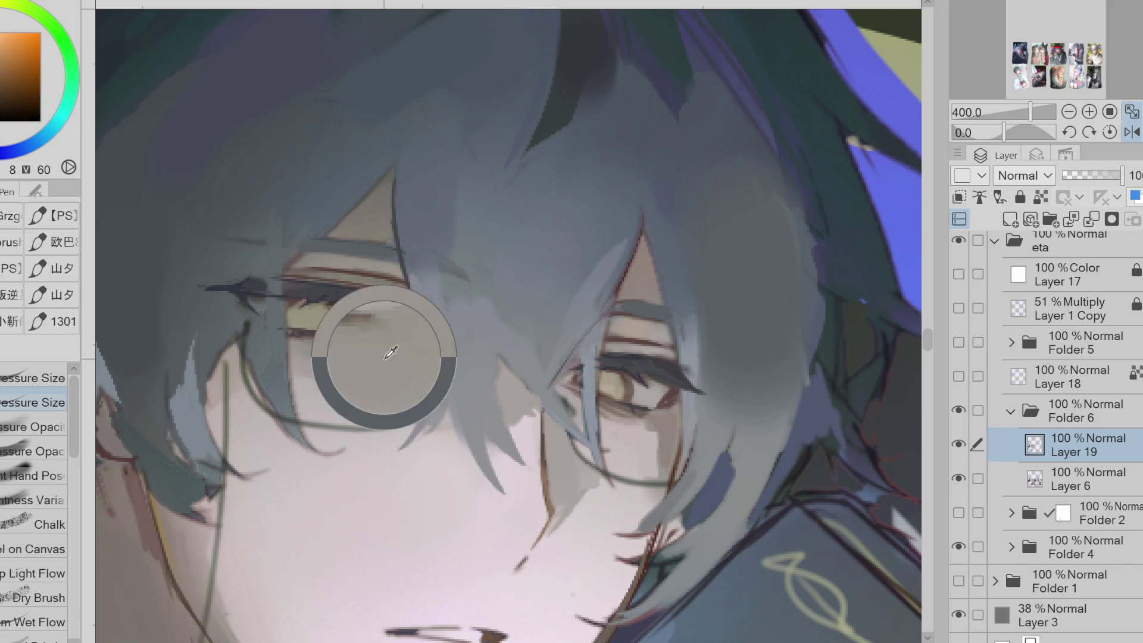
alt+click(305, 255)
alt+click(288, 363)
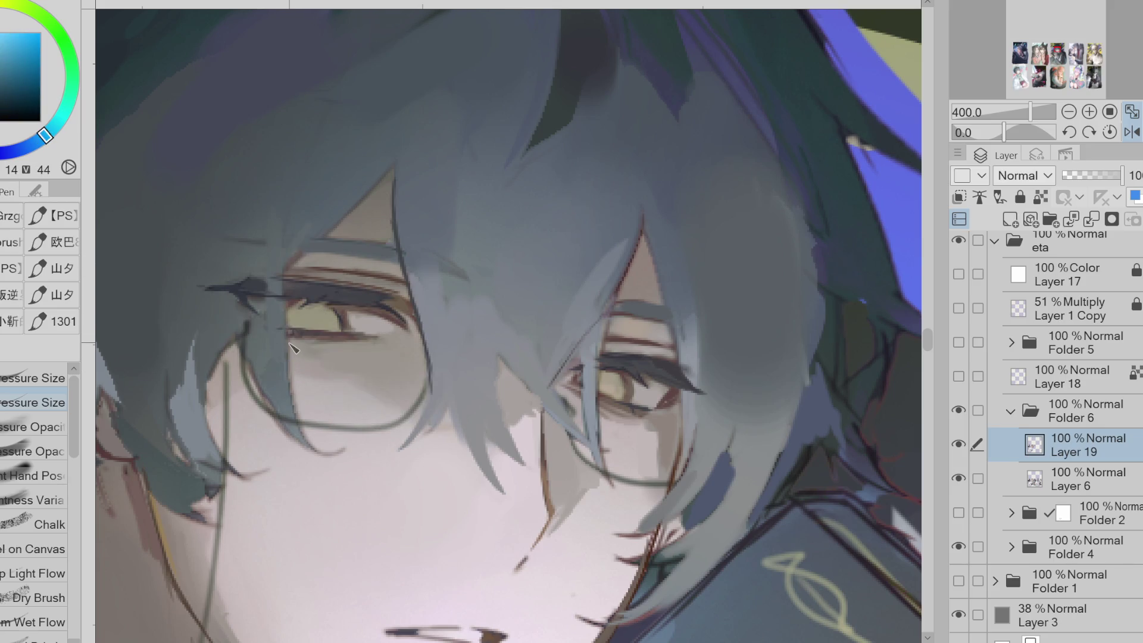
alt+click(294, 351)
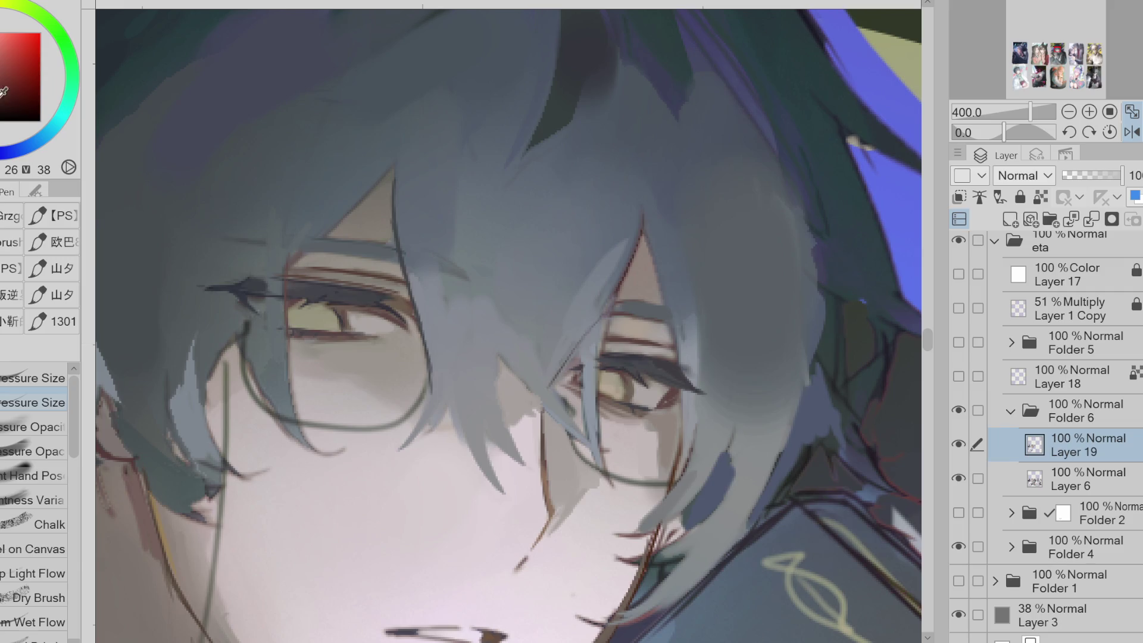
alt+click(300, 307)
drag(287, 257, 289, 363)
mouse_move(331, 235)
mouse_down()
mouse_move(392, 162)
mouse_move(396, 216)
mouse_up()
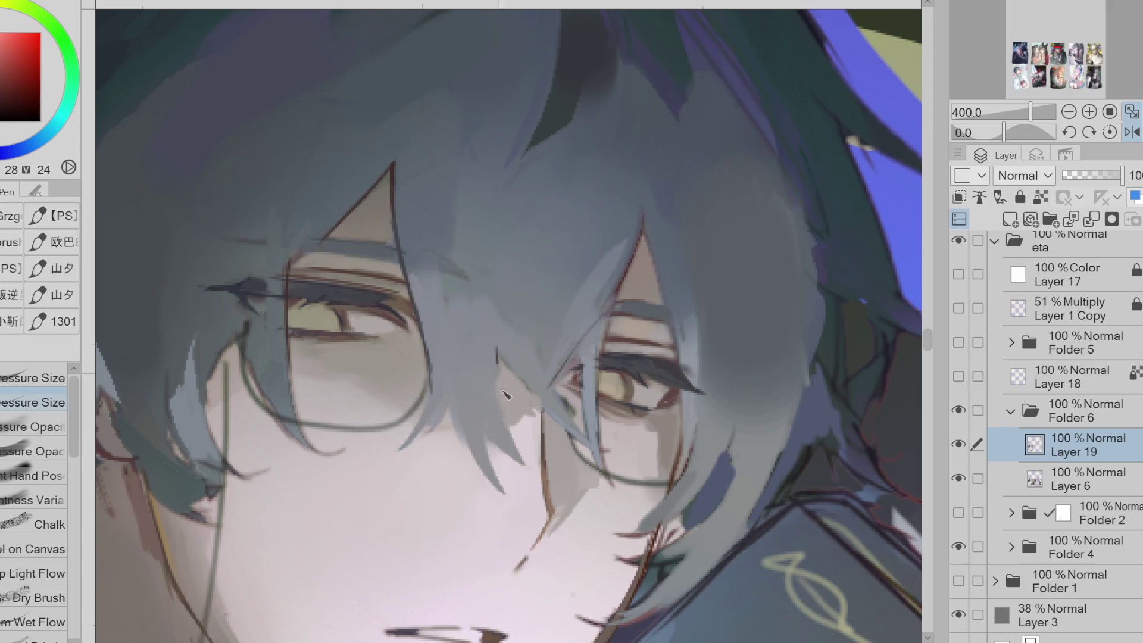
Edge several hair strands around the eyes with thin brown lines
drag(497, 340, 529, 458)
key(ctrl+z)
alt+click(519, 382)
drag(494, 337, 522, 459)
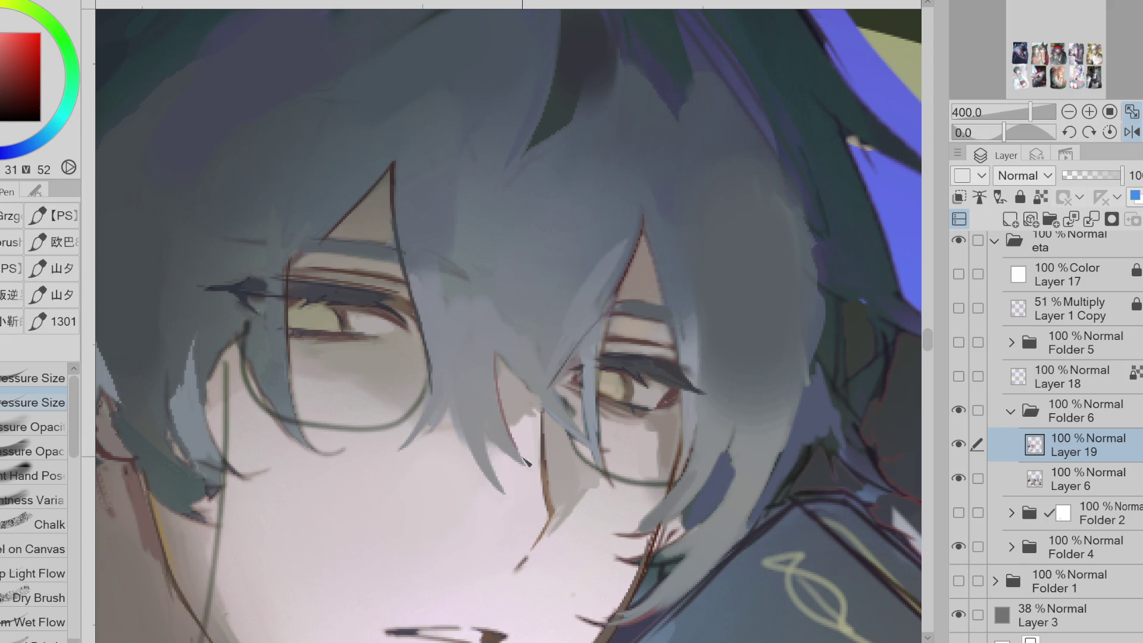
alt+click(524, 461)
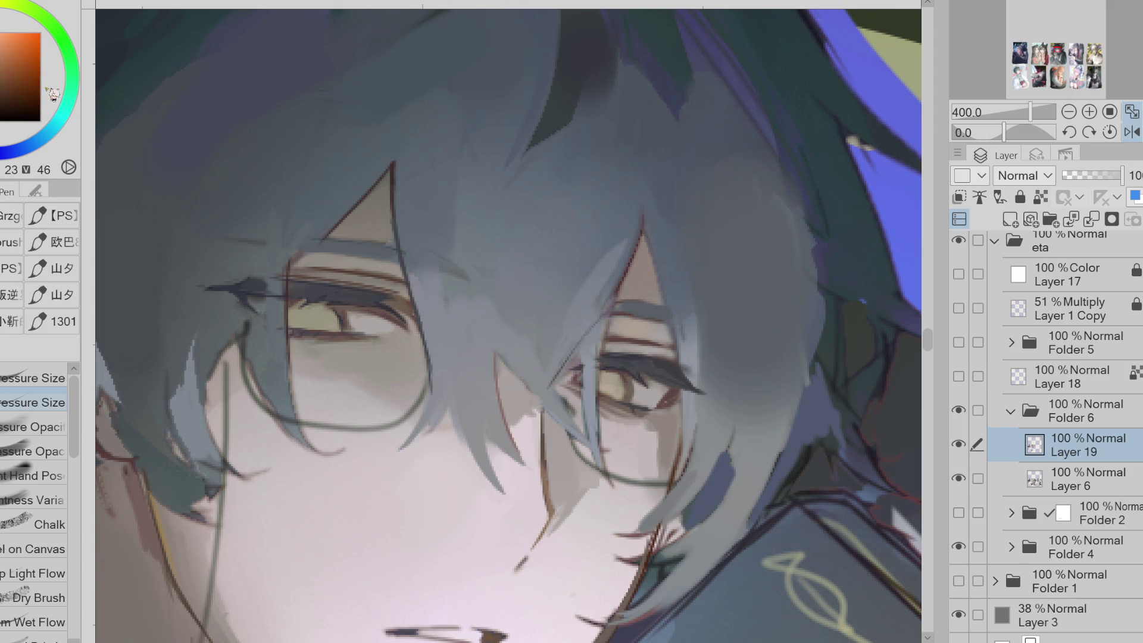
drag(496, 357, 528, 467)
drag(429, 387, 400, 446)
drag(448, 403, 500, 485)
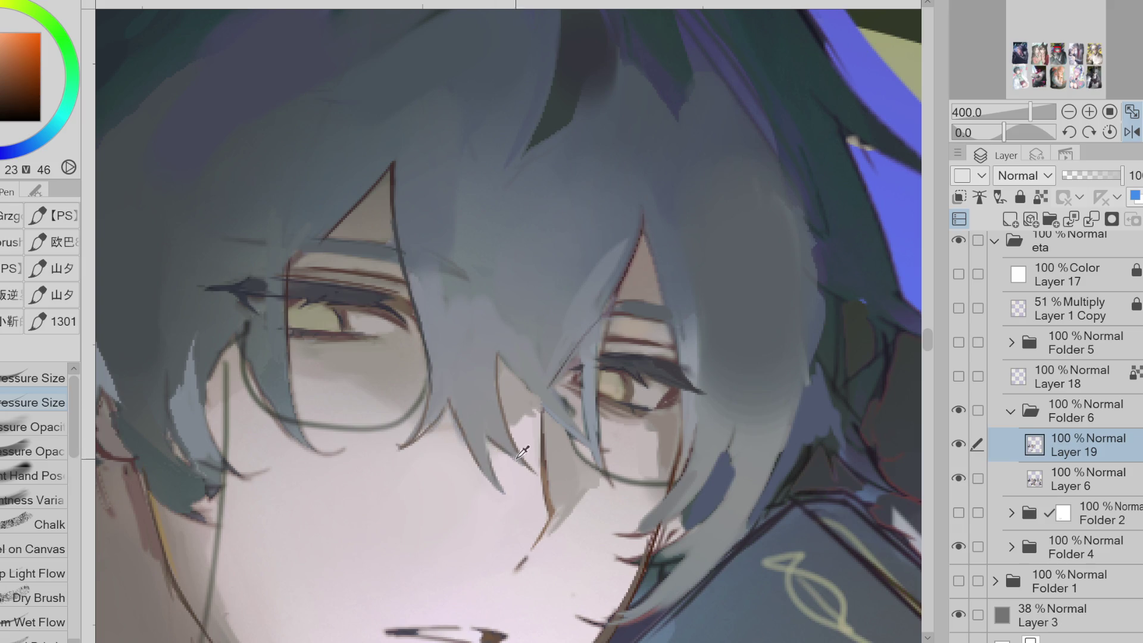